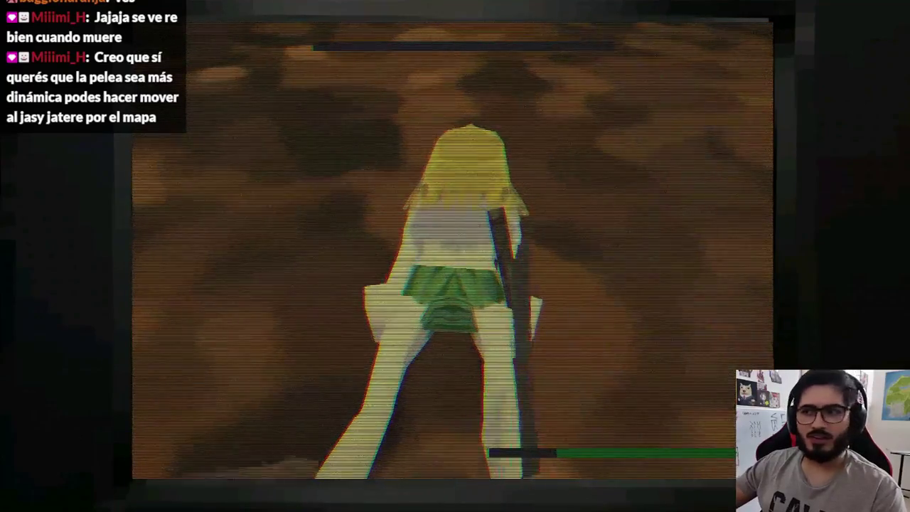
- Stop the running boss-fight test with F8
key(F8)
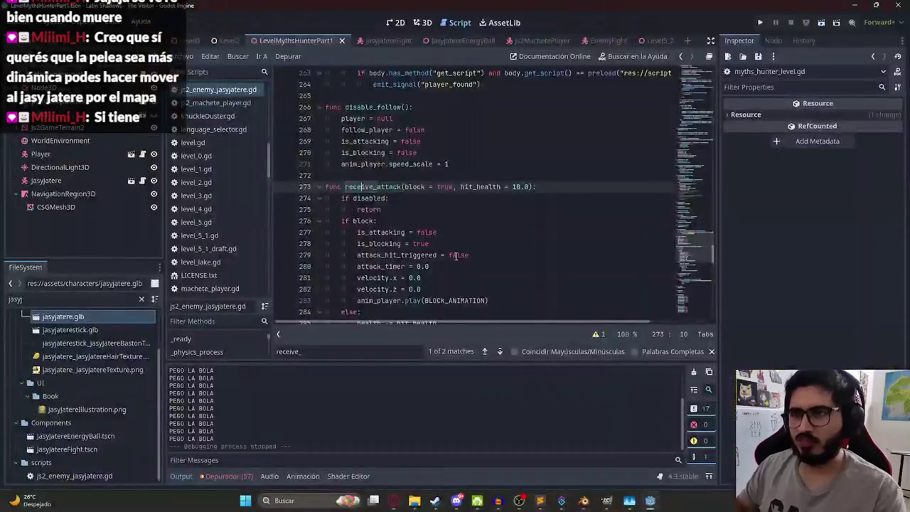
- Scroll the enemy script to its top, then play the LevelMythsHunterPart1 scene
double_click(366, 186)
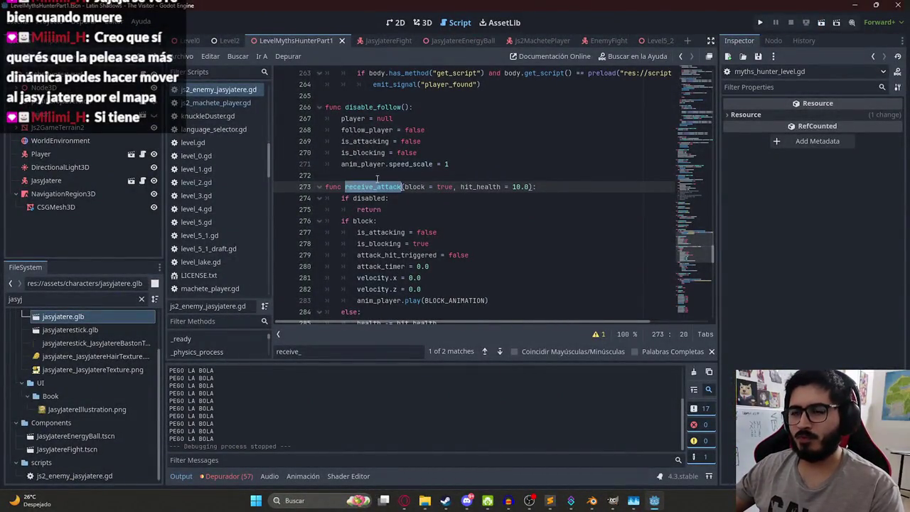
mouse_move(683, 245)
mouse_down()
mouse_move(696, 183)
mouse_move(693, 74)
mouse_up()
click(534, 176)
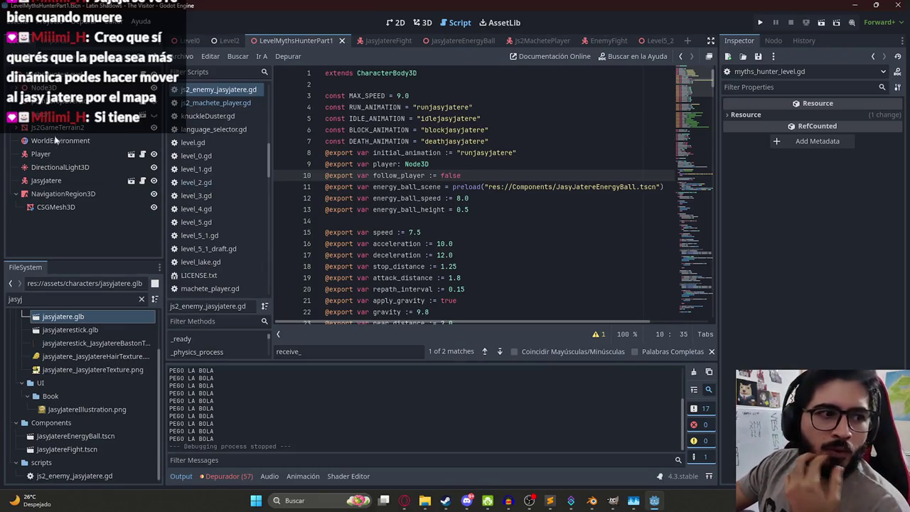
right_click(278, 40)
click(347, 122)
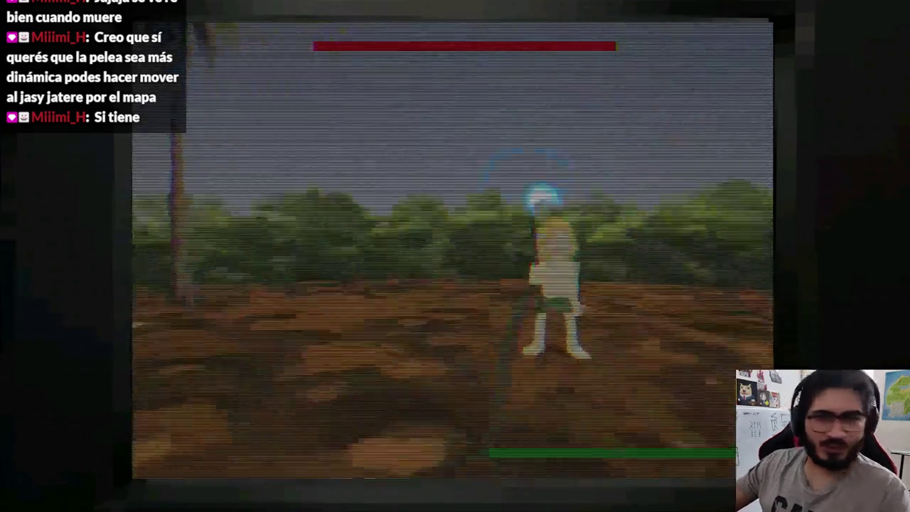
- Swing the machete eight times to bat energy orbs back at the boss, then stop the game
click(455, 256)
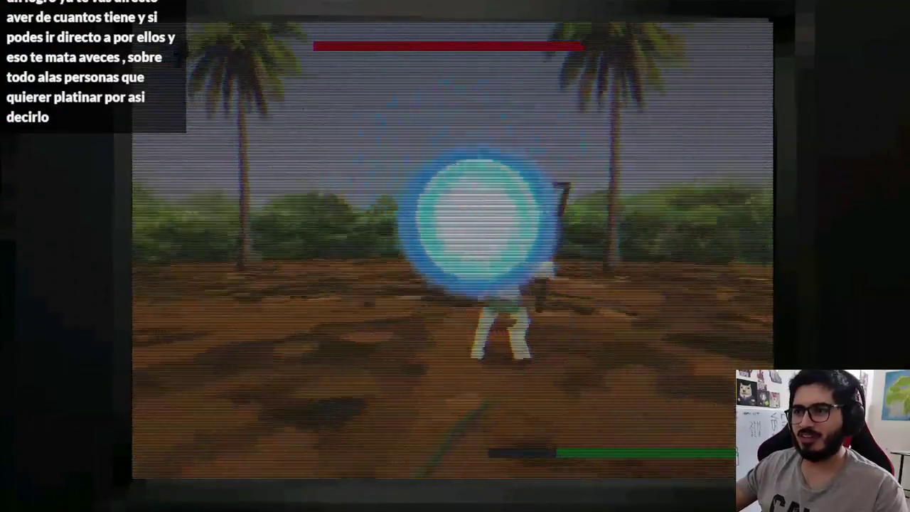
click(455, 256)
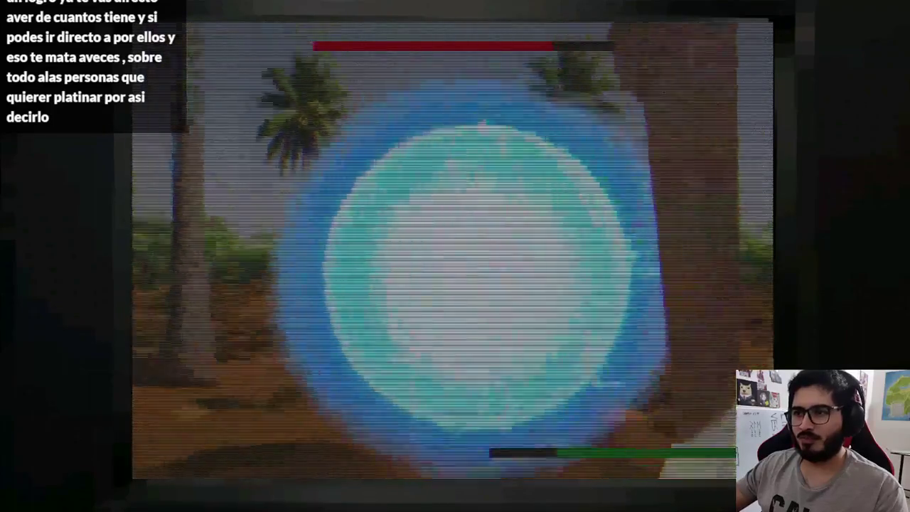
click(455, 256)
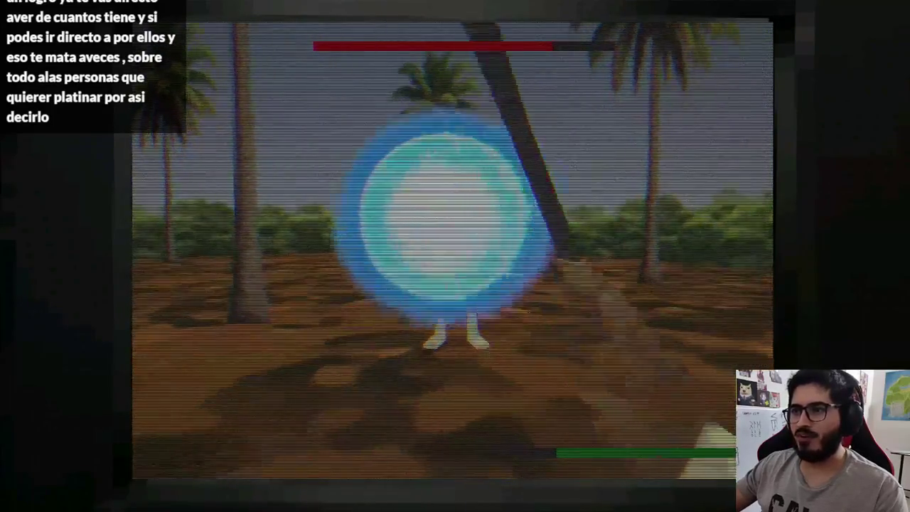
click(455, 256)
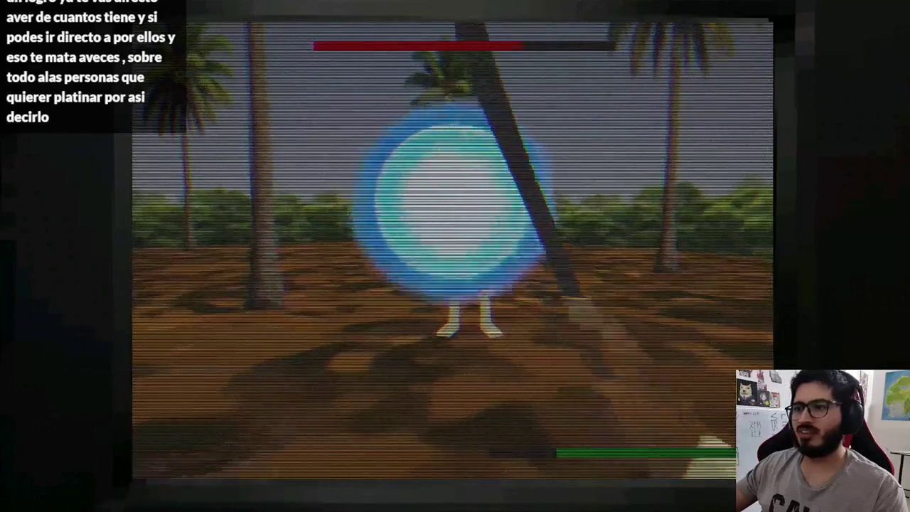
click(455, 256)
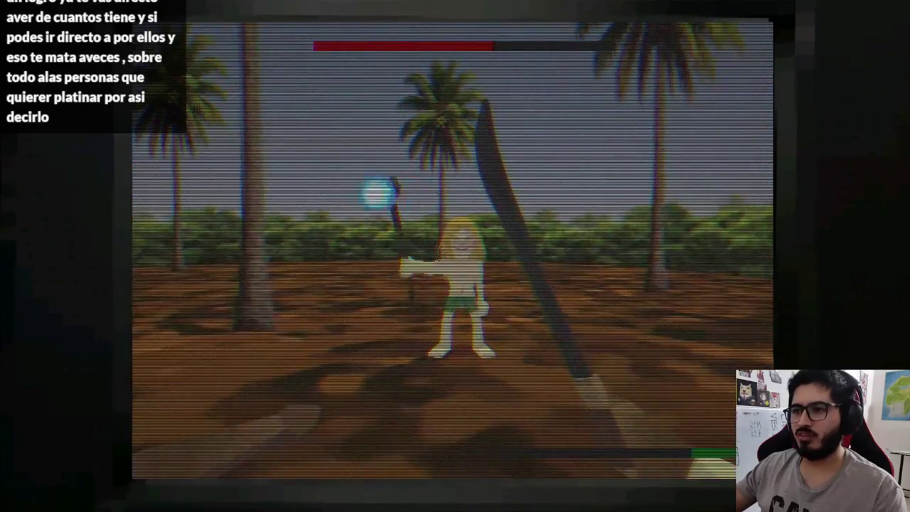
click(454, 256)
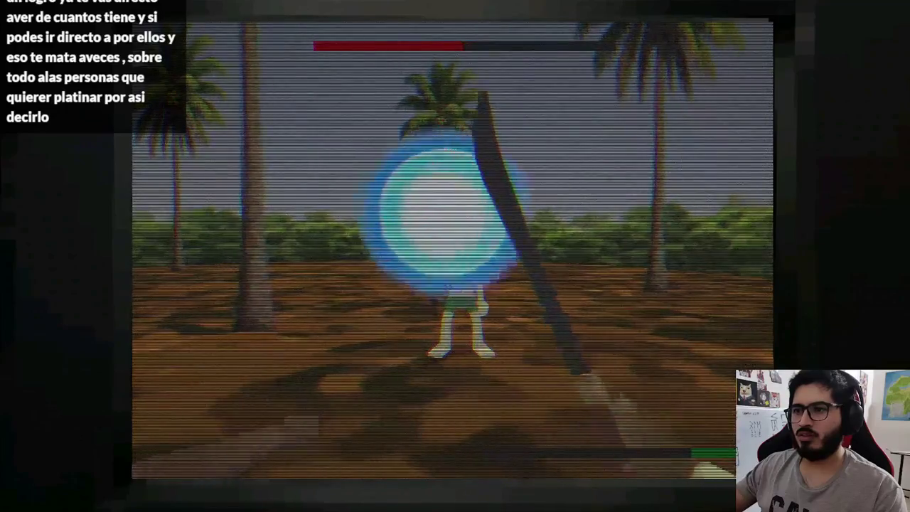
click(455, 255)
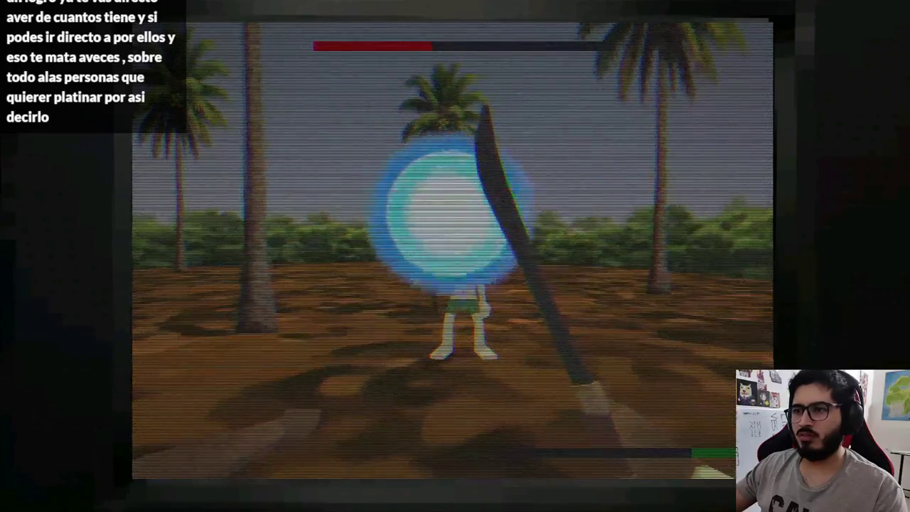
click(454, 256)
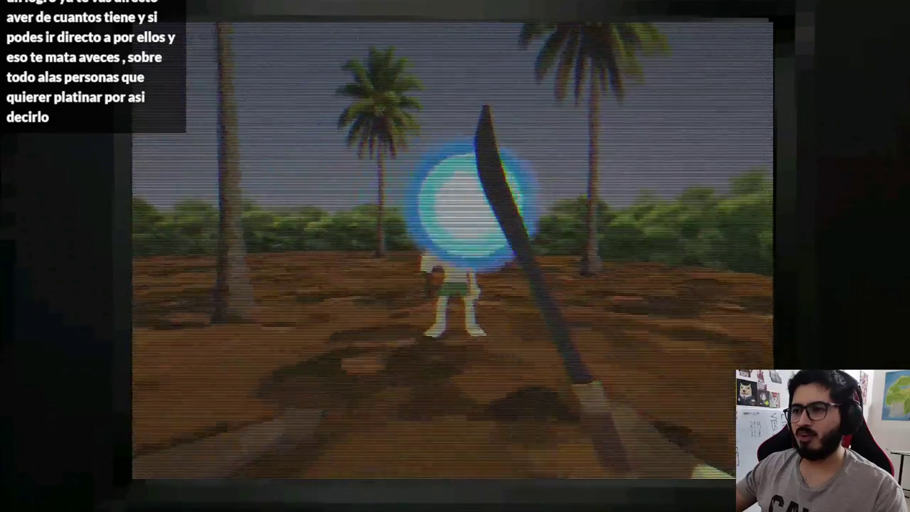
key(F8)
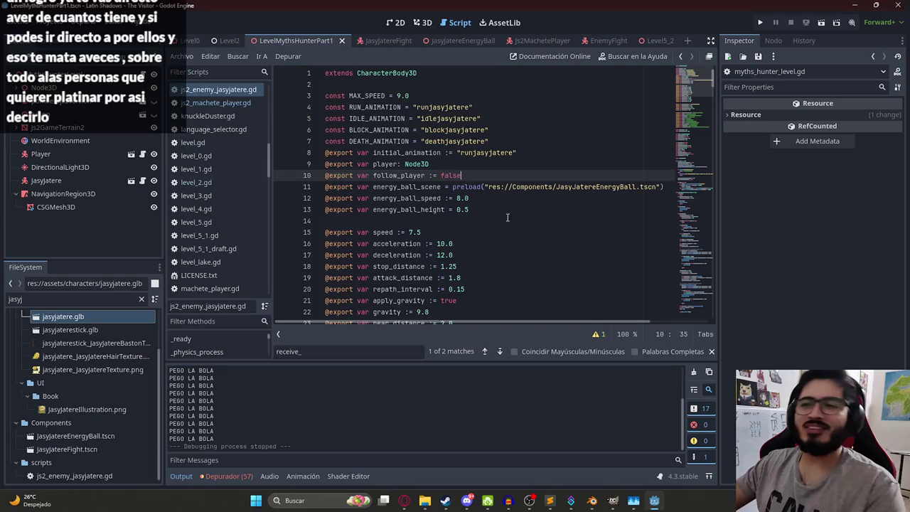
click(546, 224)
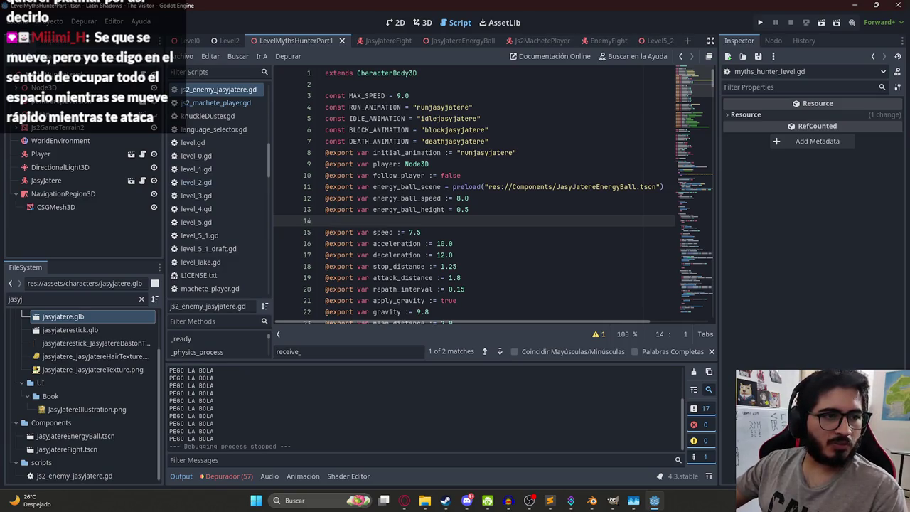
click(407, 213)
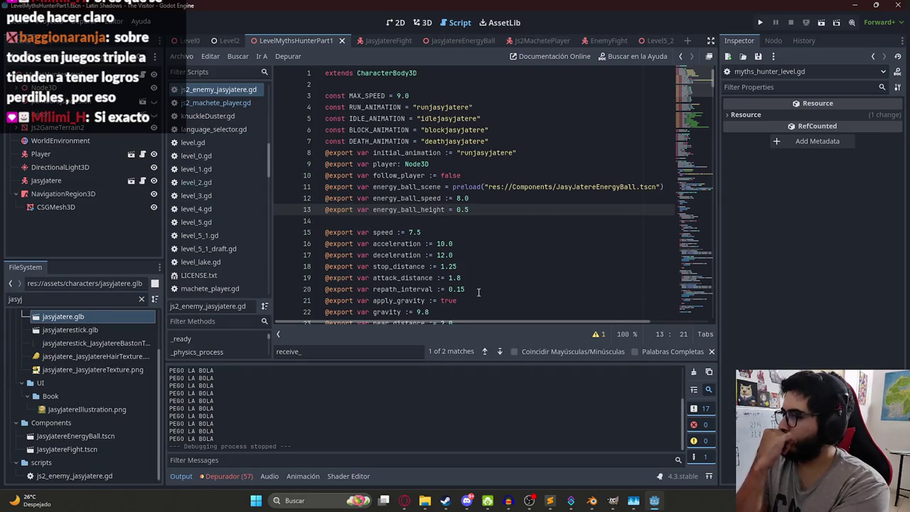
- Search the enemy script for uses of energy_ball_height
click(393, 217)
double_click(379, 210)
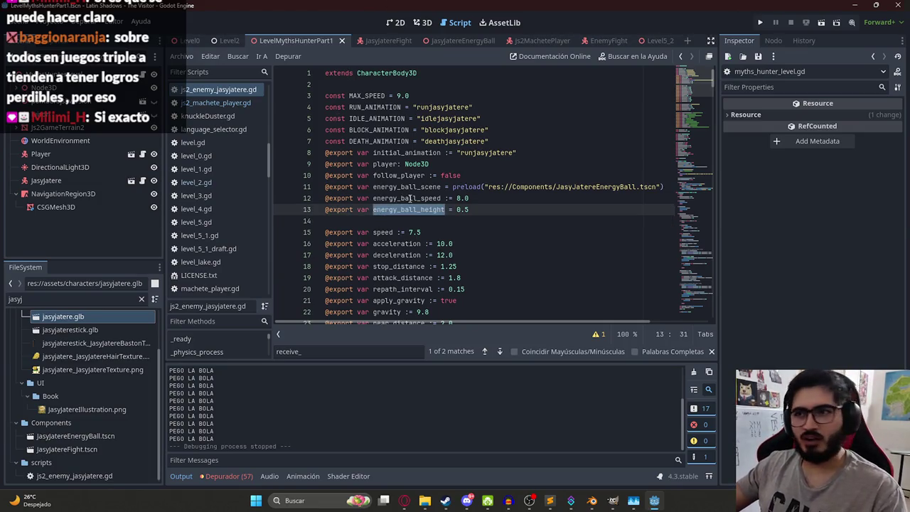
key(ctrl+f)
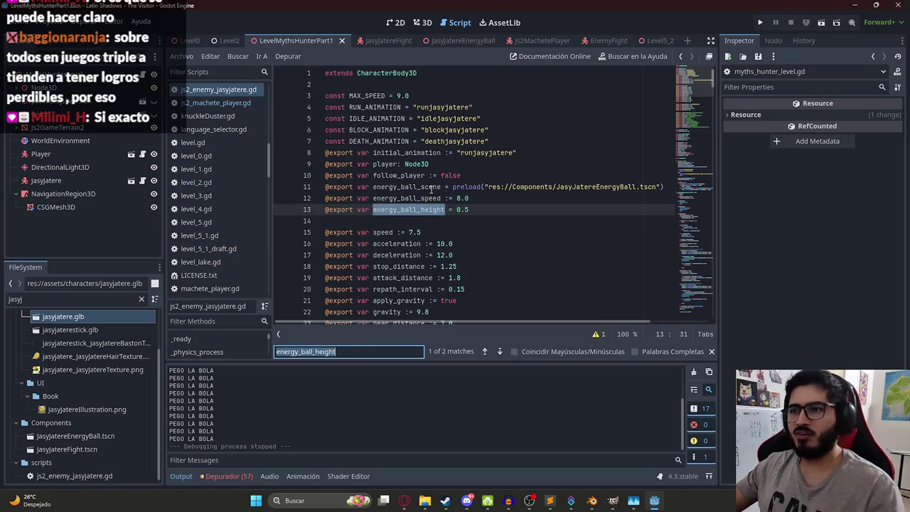
key(Return)
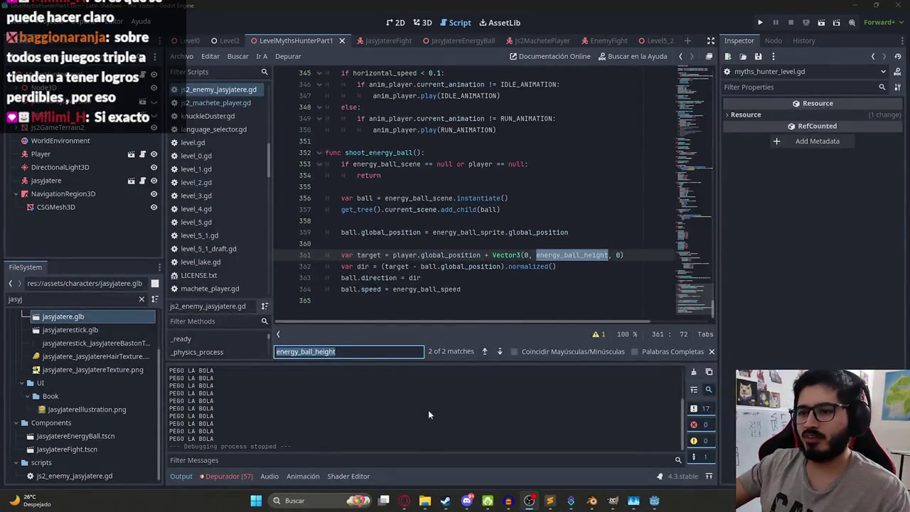
key(alt+Tab)
key(alt+Tab)
click(549, 171)
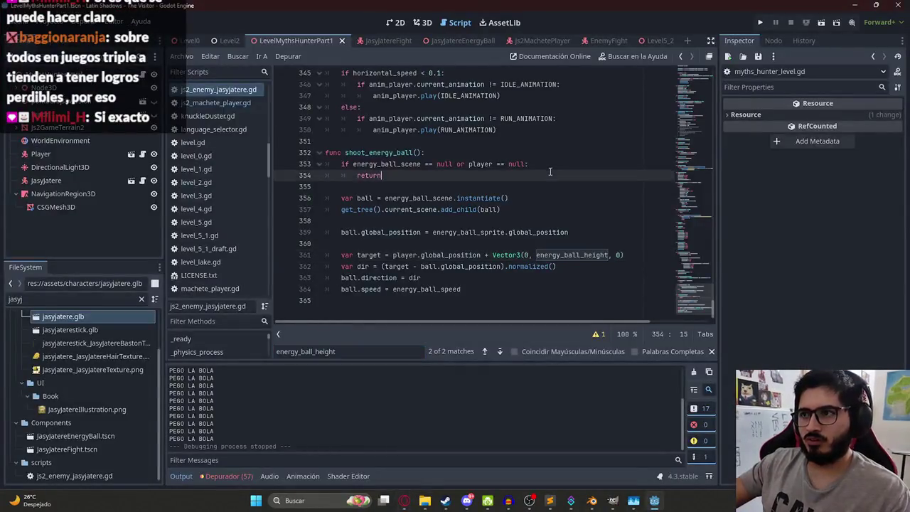
- Trace energy_ball_height into shoot_energy_ball, then open js2_machete_player.gd
double_click(590, 256)
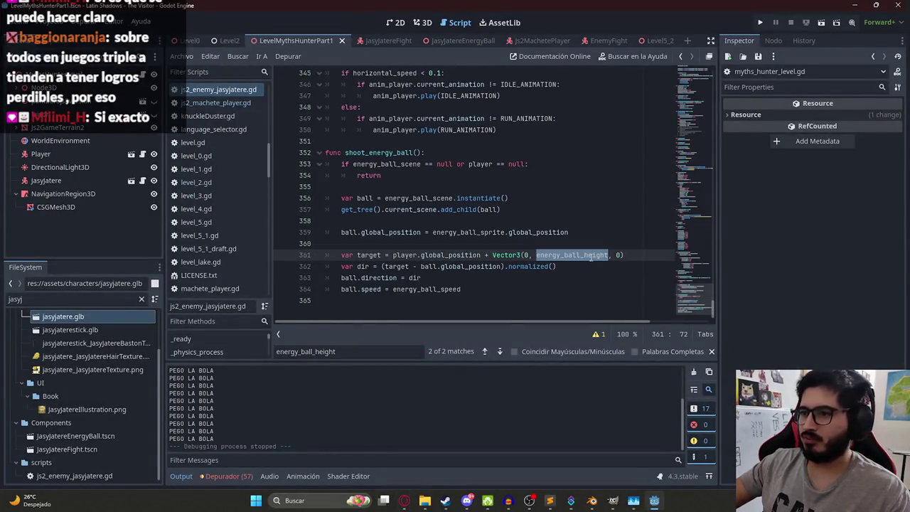
double_click(366, 152)
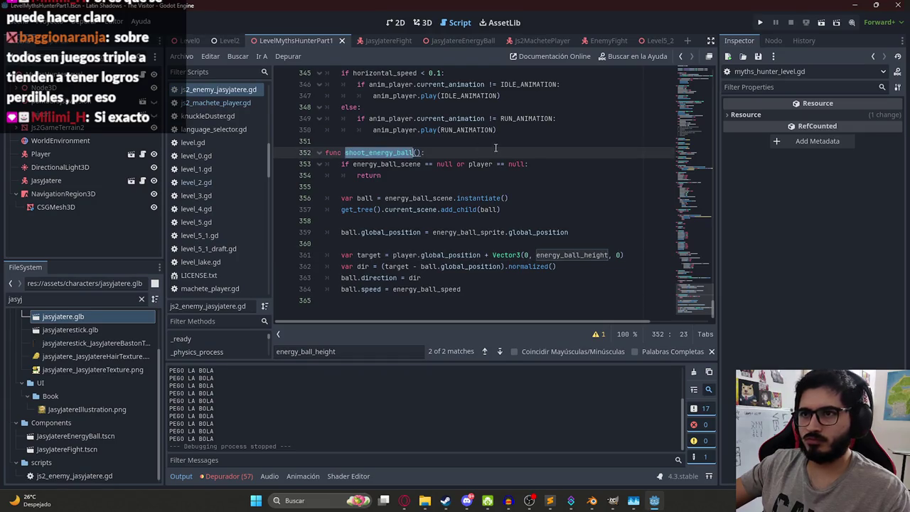
click(226, 103)
click(495, 168)
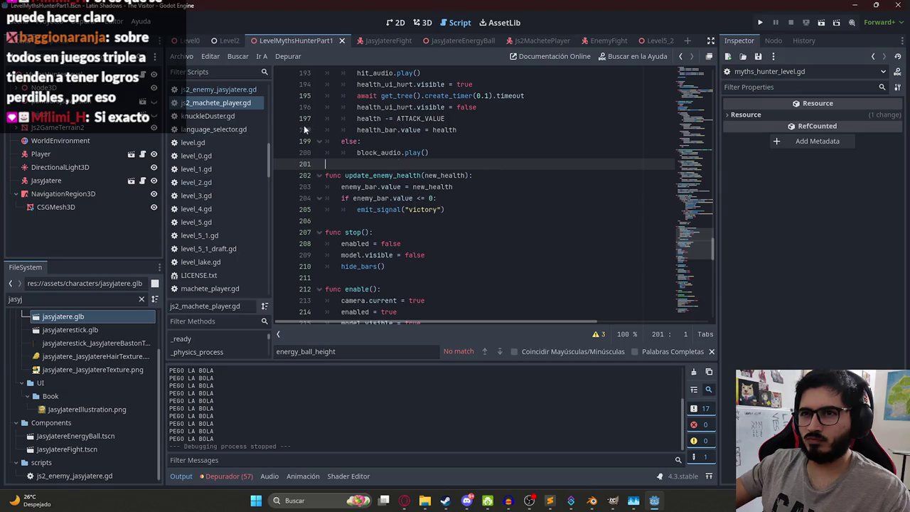
- In the energy ball script, change HIT_VALUE from 10.0 to 100.0
click(455, 41)
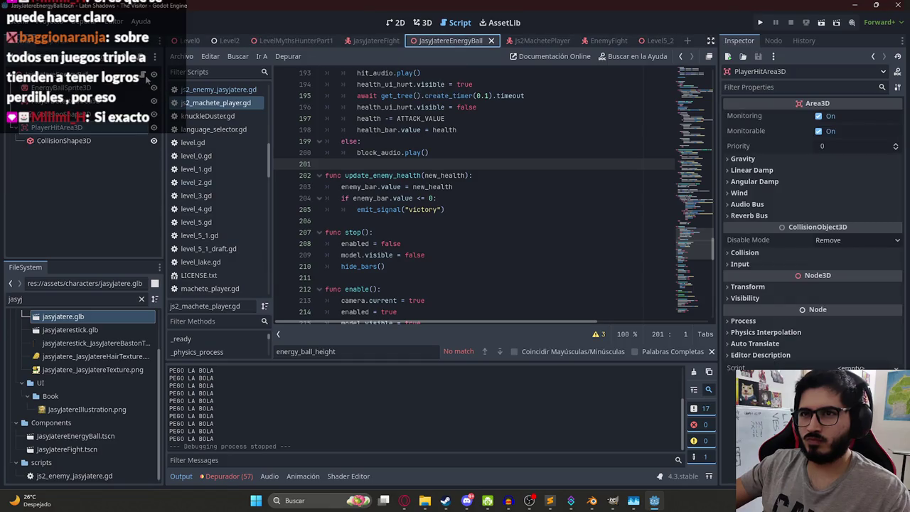
click(698, 67)
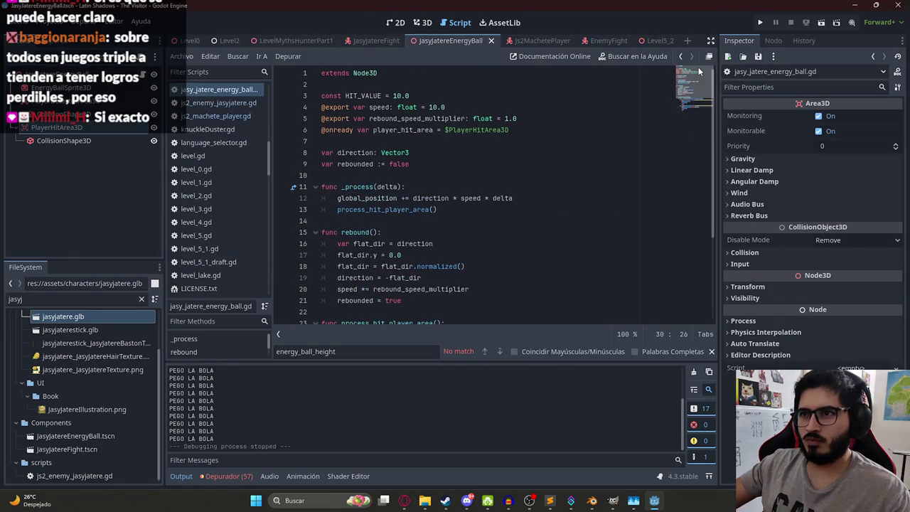
double_click(370, 95)
click(404, 96)
text(0)
- Play the LevelMythsHunterPart1 scene again to test the stronger hit
click(282, 41)
right_click(282, 41)
click(341, 112)
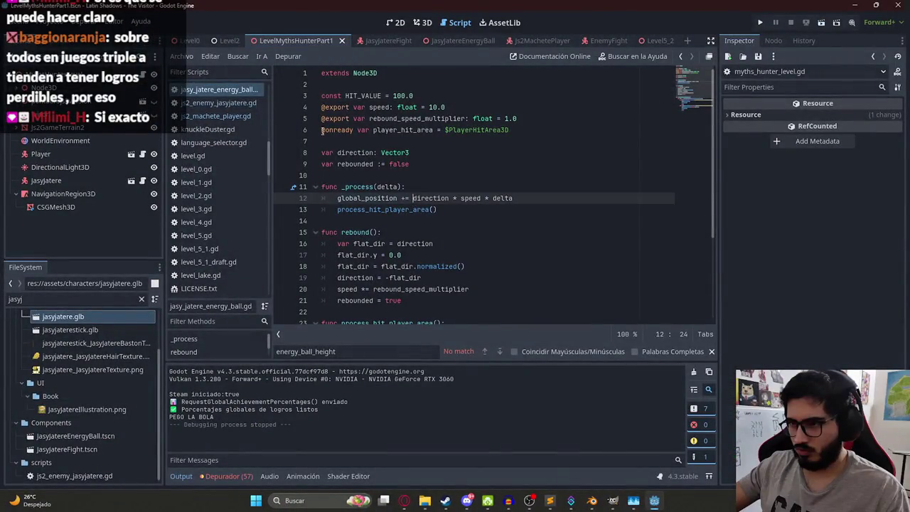
- Find the attack_audio_hit.play call in js2_machete_player.gd
click(215, 116)
key(ctrl+f)
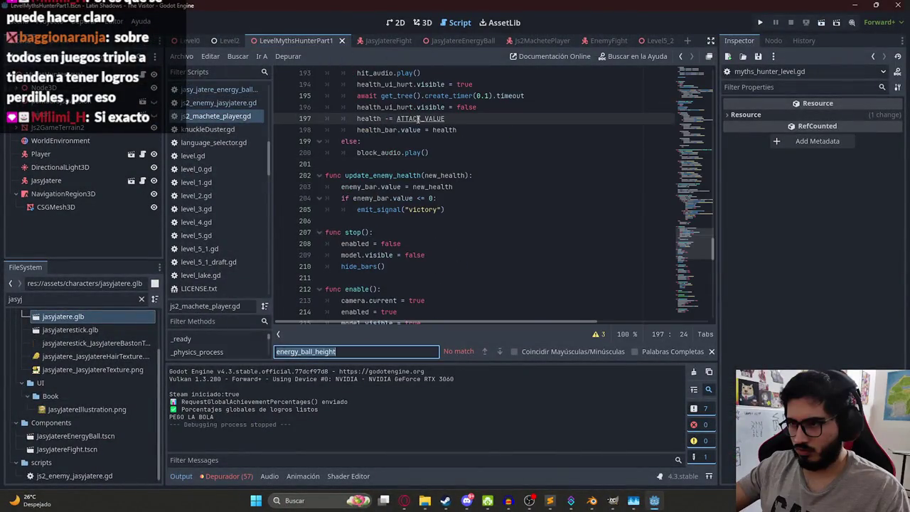
text(blood)
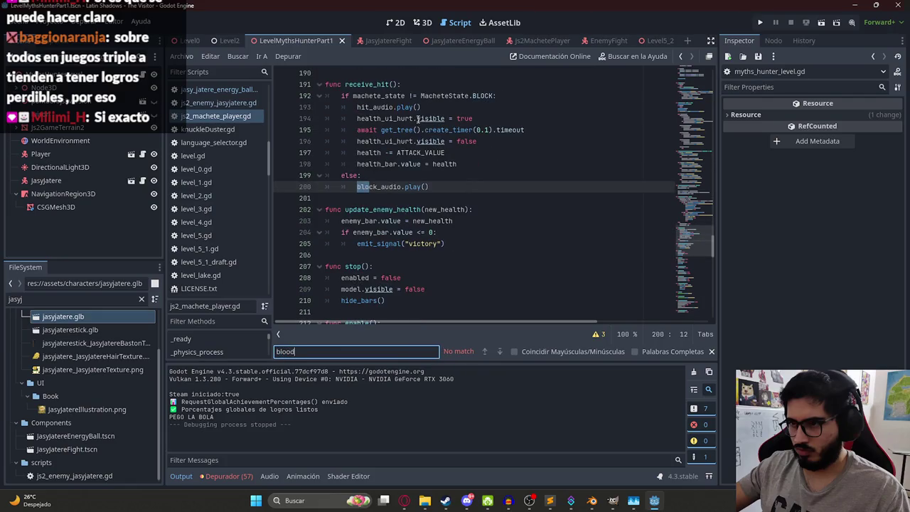
key(ctrl+a)
text(attack_audio)
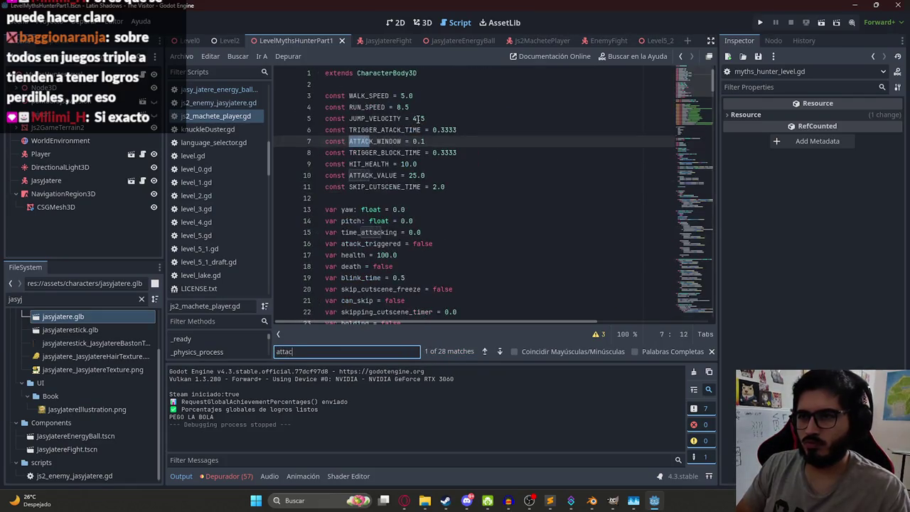
text(_hit.play)
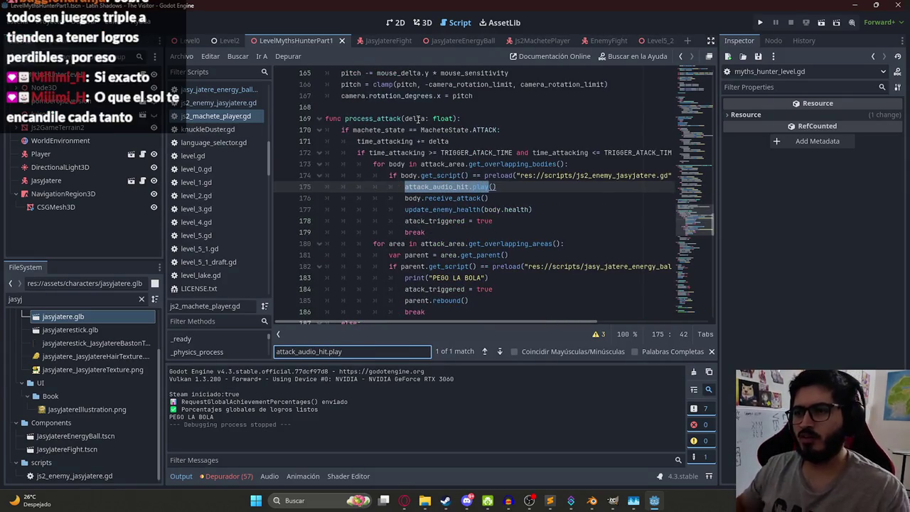
click(504, 209)
click(544, 189)
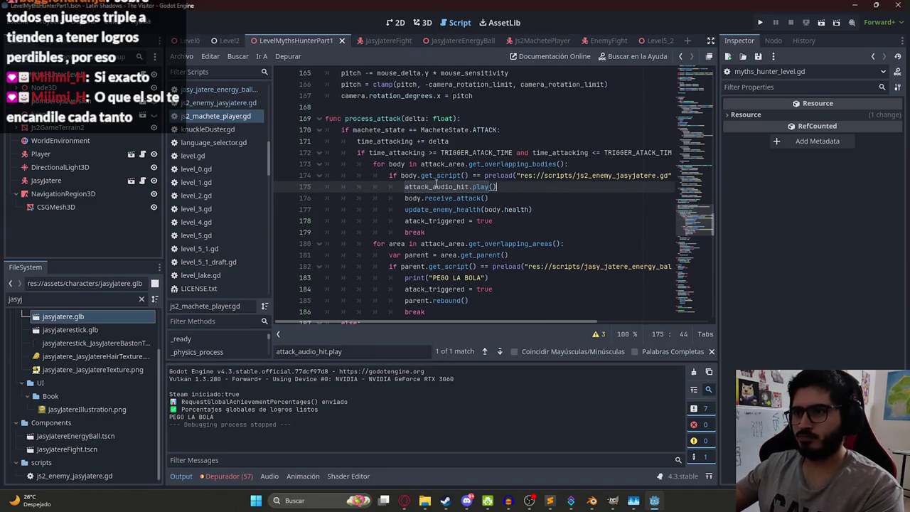
- Select 'body' on line 174, then open the JasyJatereFight scene
double_click(411, 175)
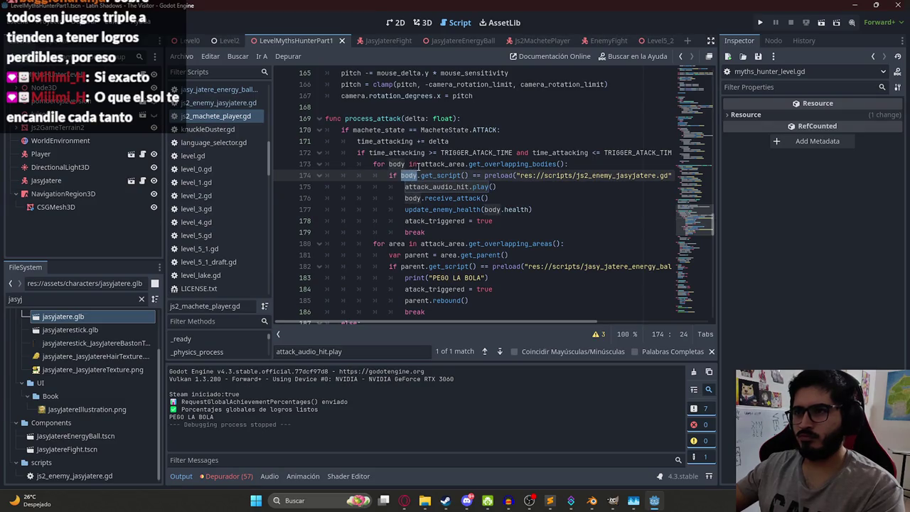
click(404, 187)
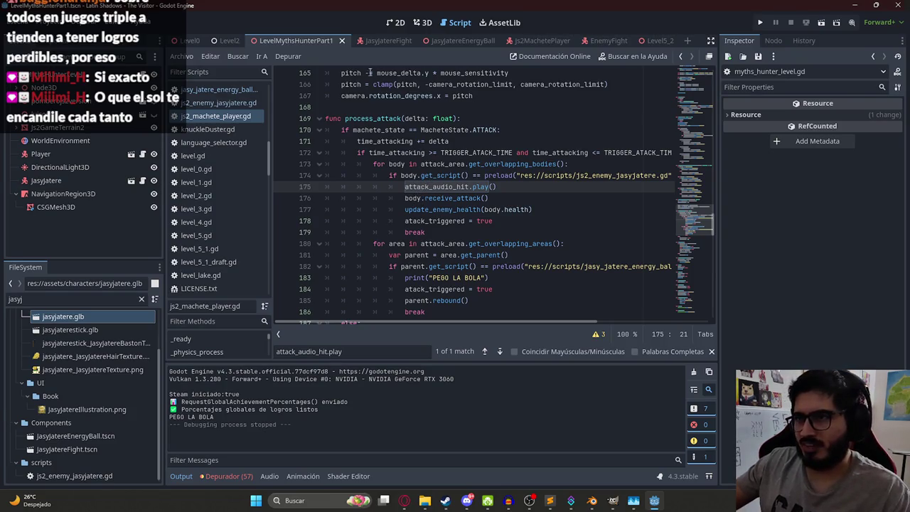
click(381, 42)
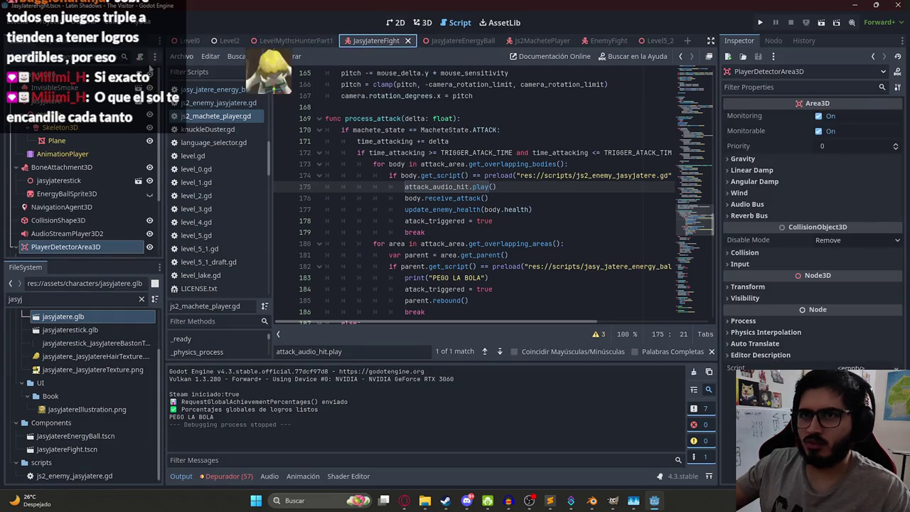
- Back in js2_enemy_jasyjatere.gd, remove the 'if disabled: return' early exit from receive_attack
click(481, 186)
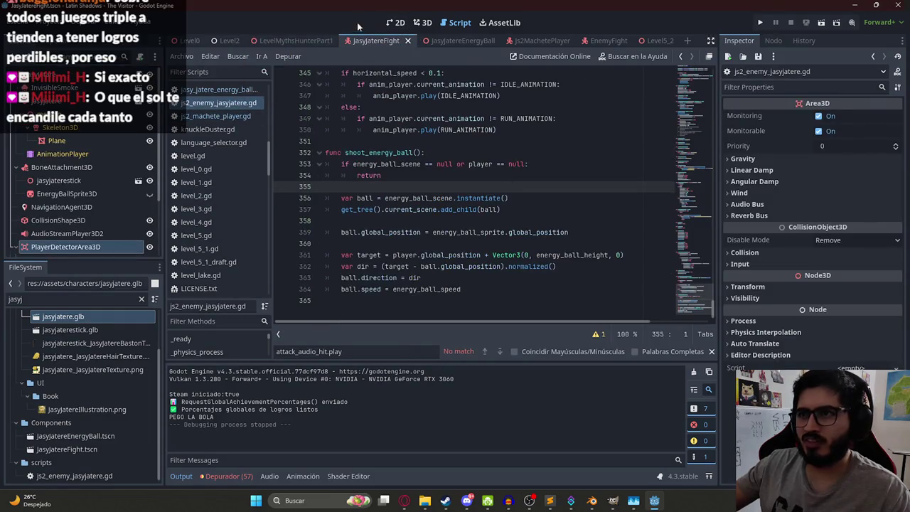
click(251, 117)
click(242, 89)
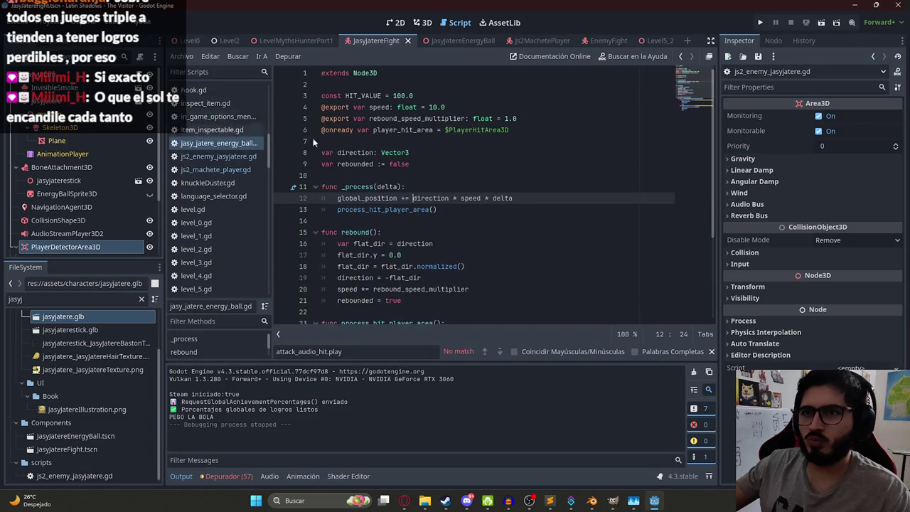
click(217, 157)
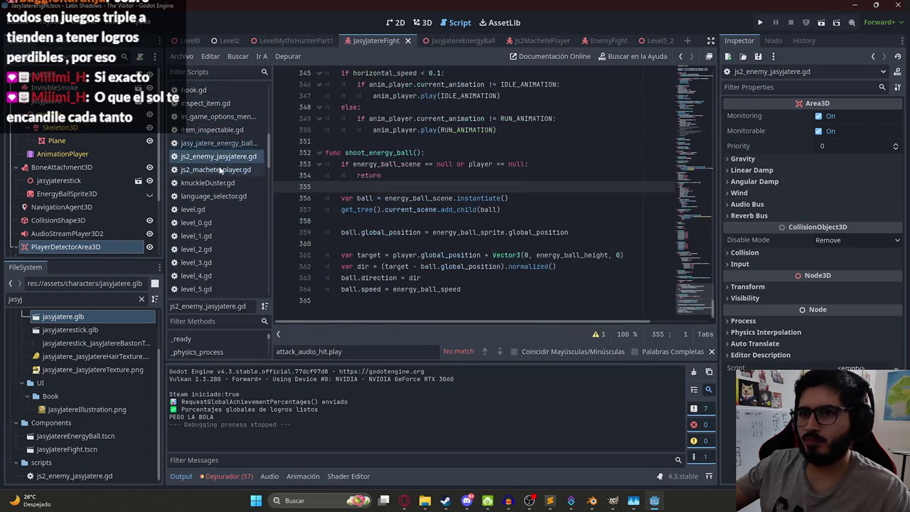
click(286, 142)
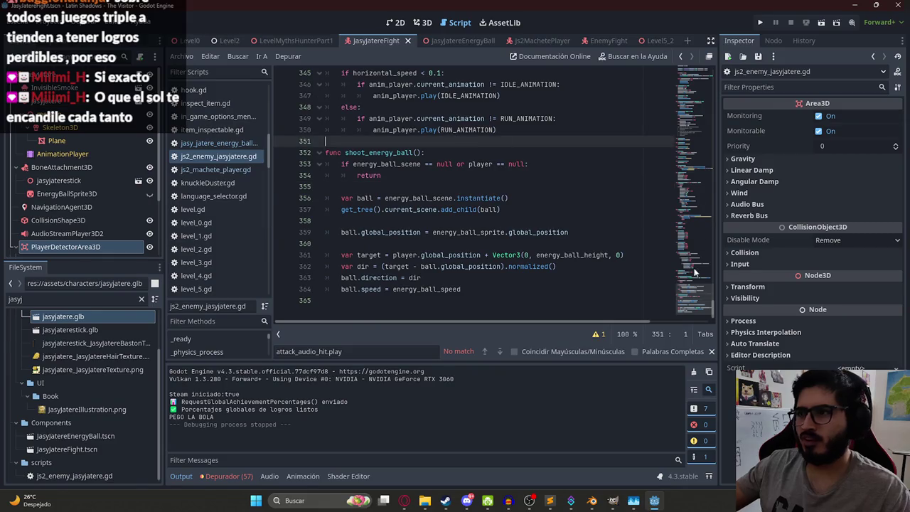
key(ctrl+z)
scroll(450, 160, up, 2)
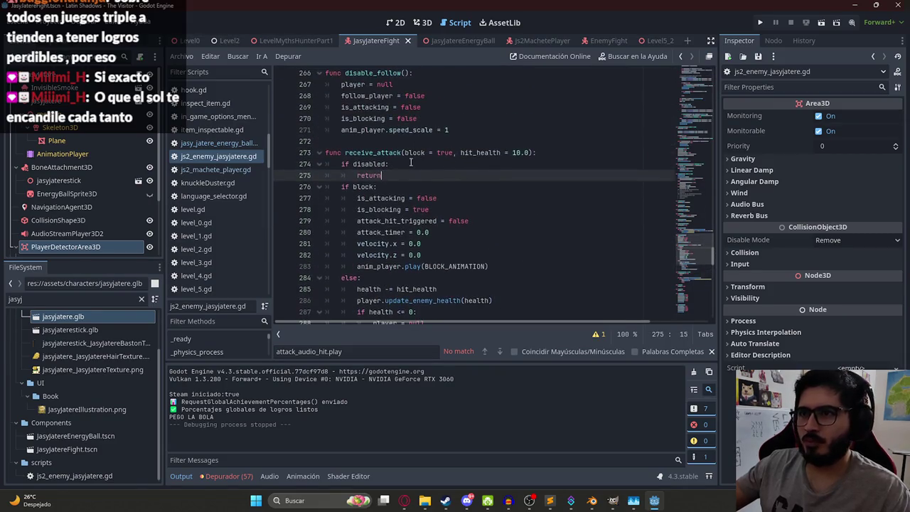
key(ctrl+z)
key(ctrl+z)
- Search for 'health' and add set_script(null) under the 'if health <= 0:' check
click(419, 186)
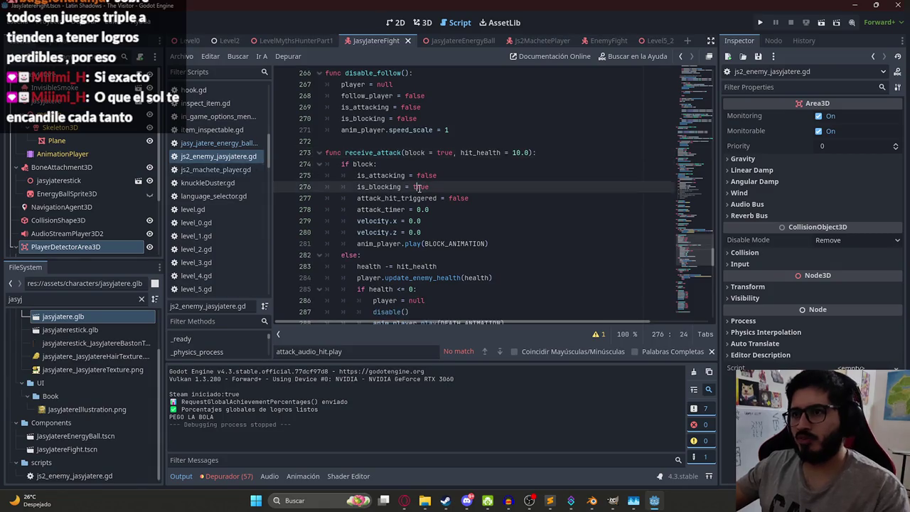
key(ctrl+f)
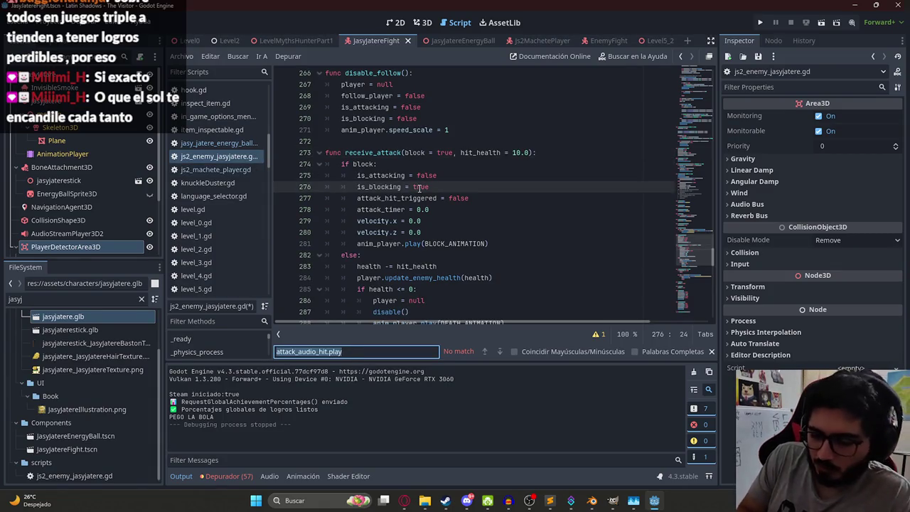
text(health)
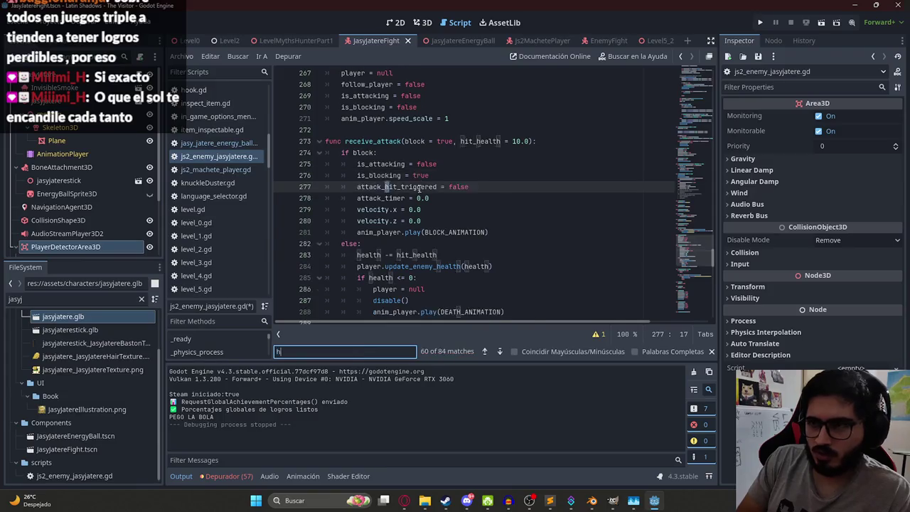
click(398, 178)
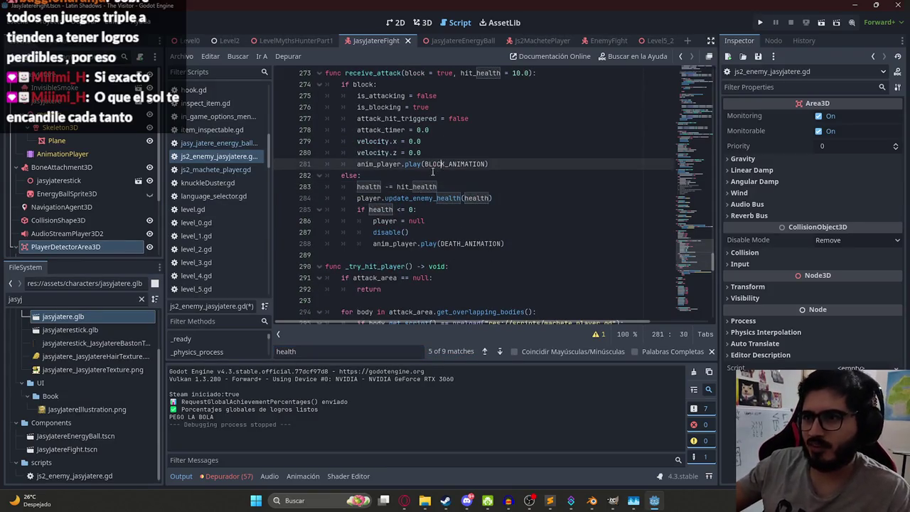
click(429, 187)
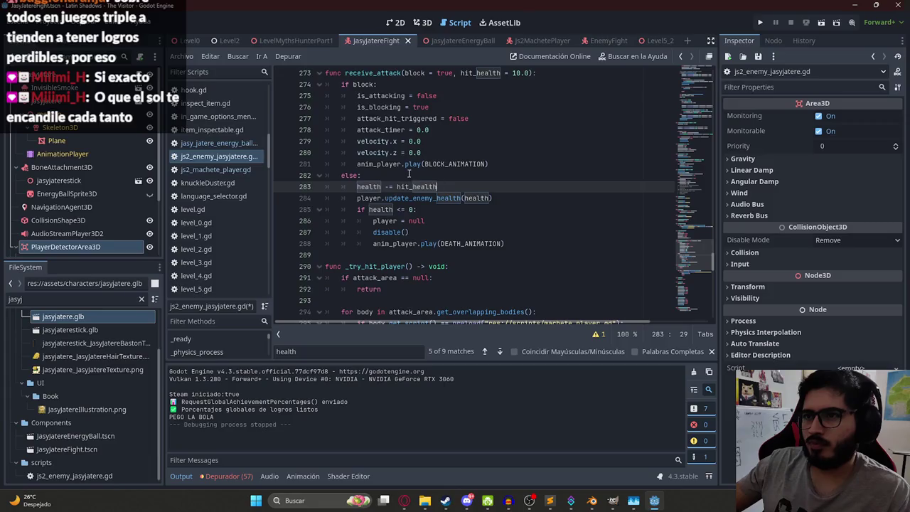
click(444, 210)
key(Return)
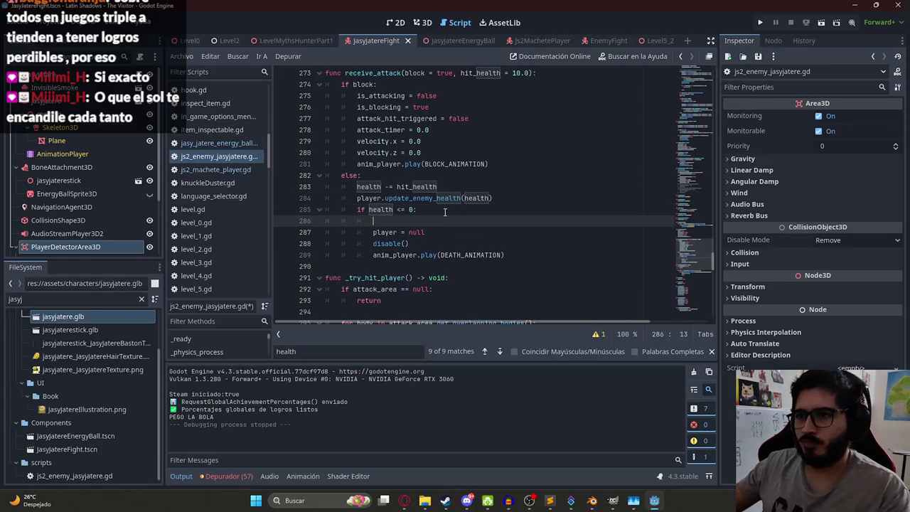
text(remove_scr)
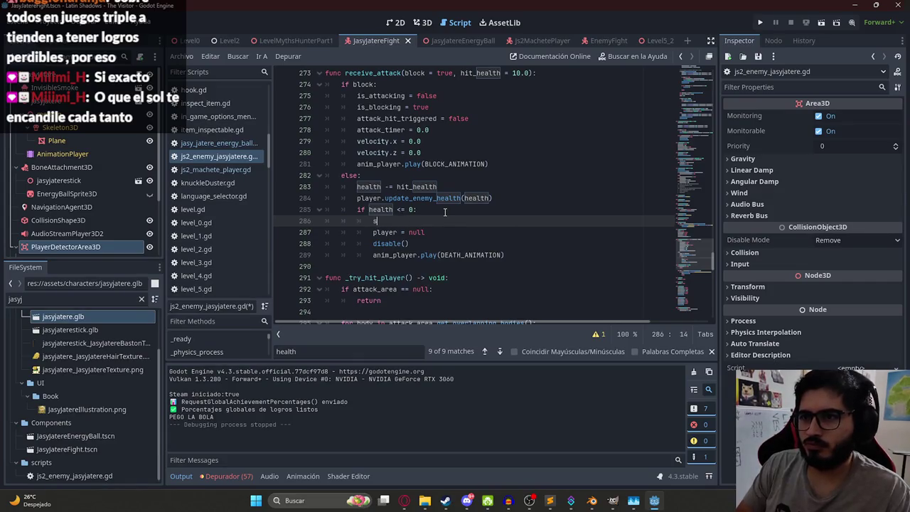
text(cript)
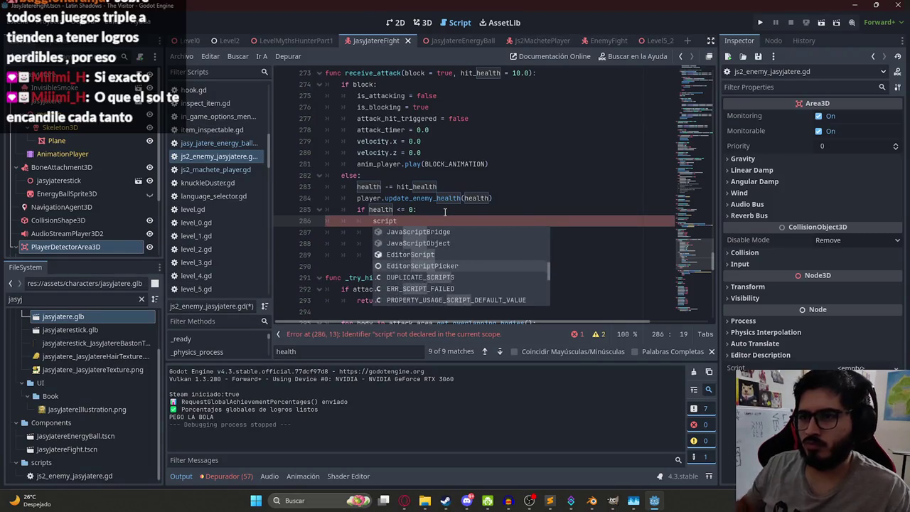
key(Down)
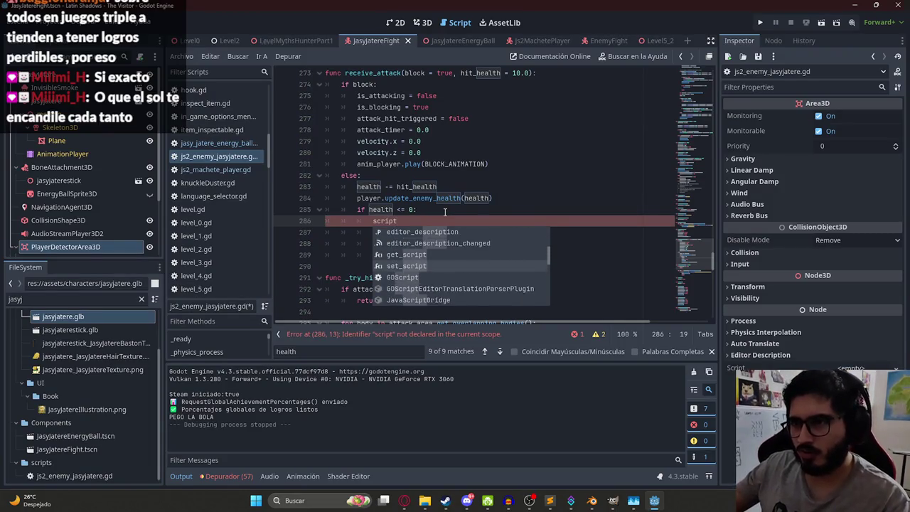
key(Return)
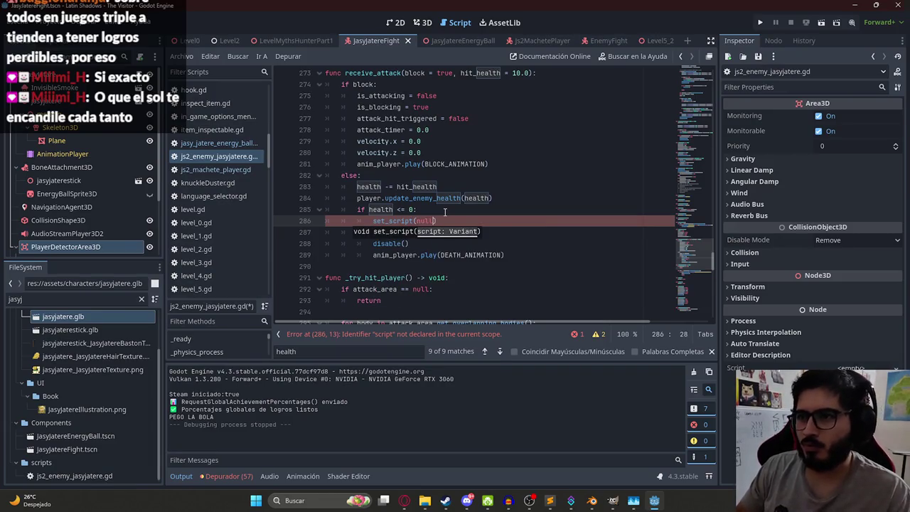
click(530, 187)
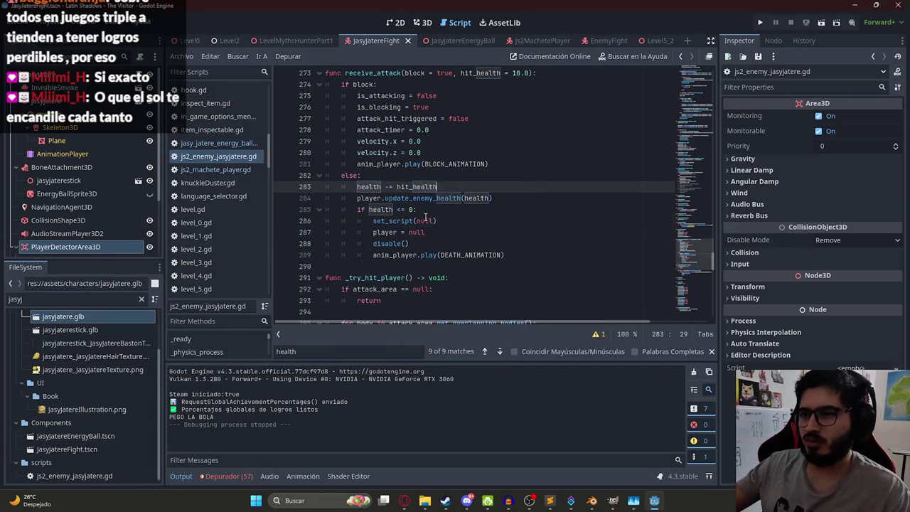
click(295, 40)
right_click(268, 40)
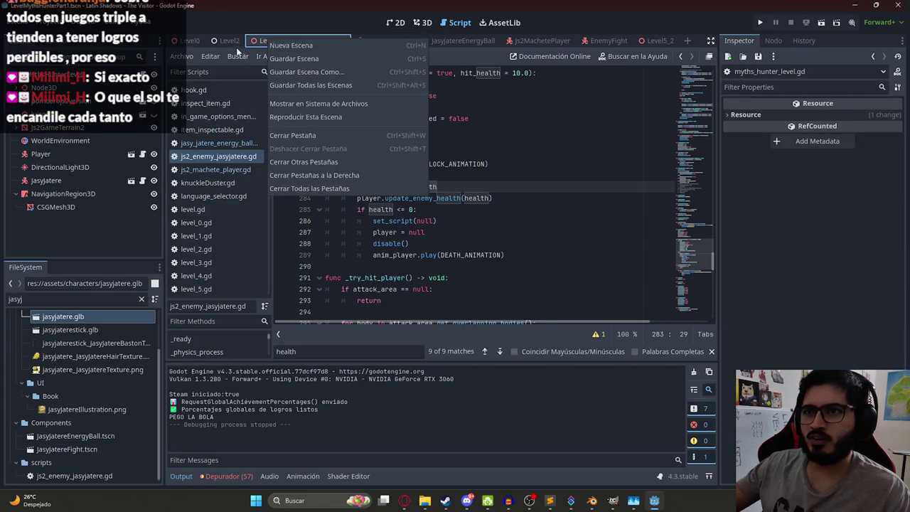
- Test the level, stop the crashed run, and move set_script(null) below anim_player.play(DEATH_ANIMATION)
click(325, 117)
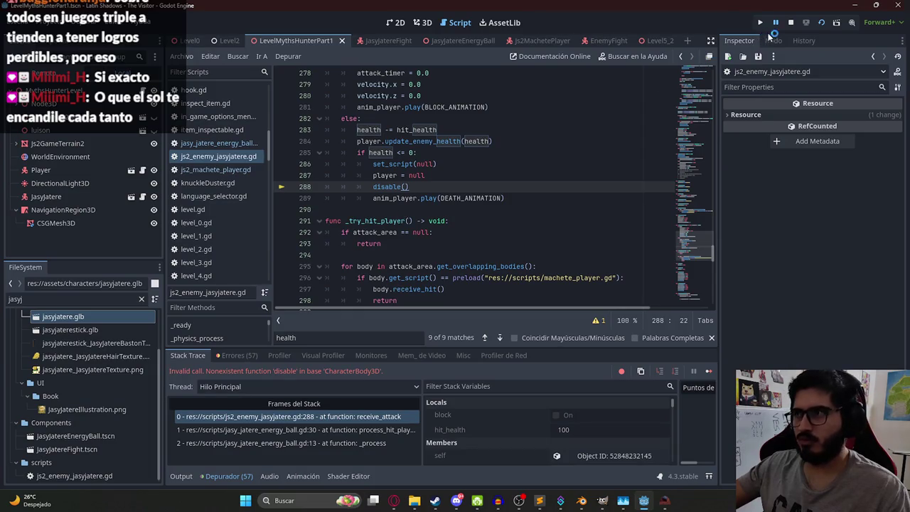
click(792, 22)
click(413, 164)
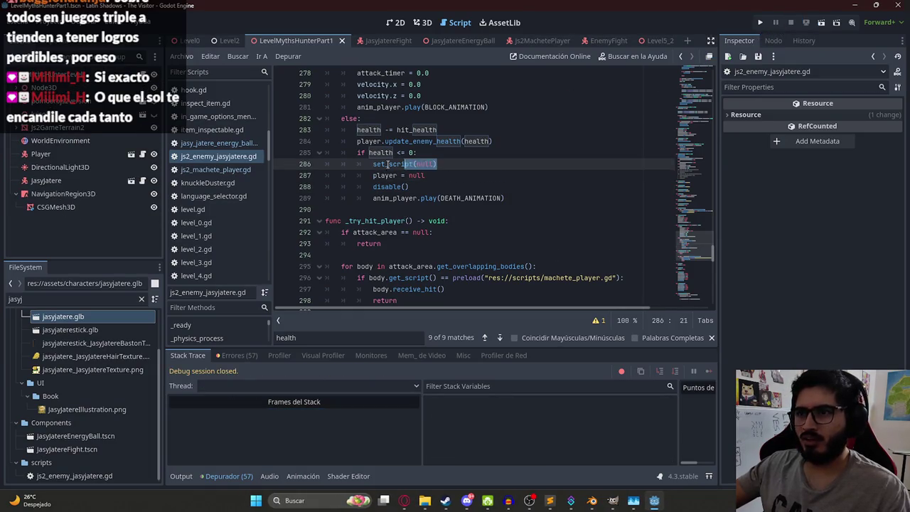
key(Delete)
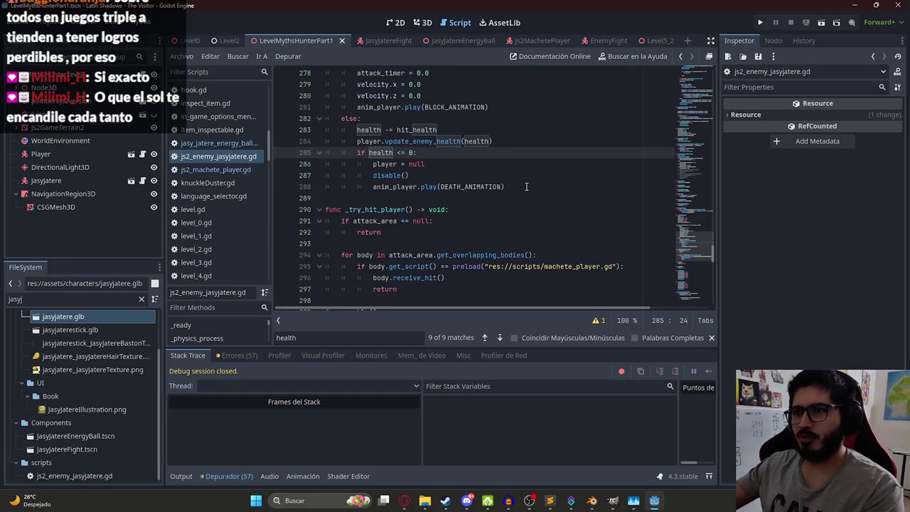
click(527, 186)
key(Return)
- Check the Debug menu options, then run the game again with F5
click(299, 49)
click(393, 124)
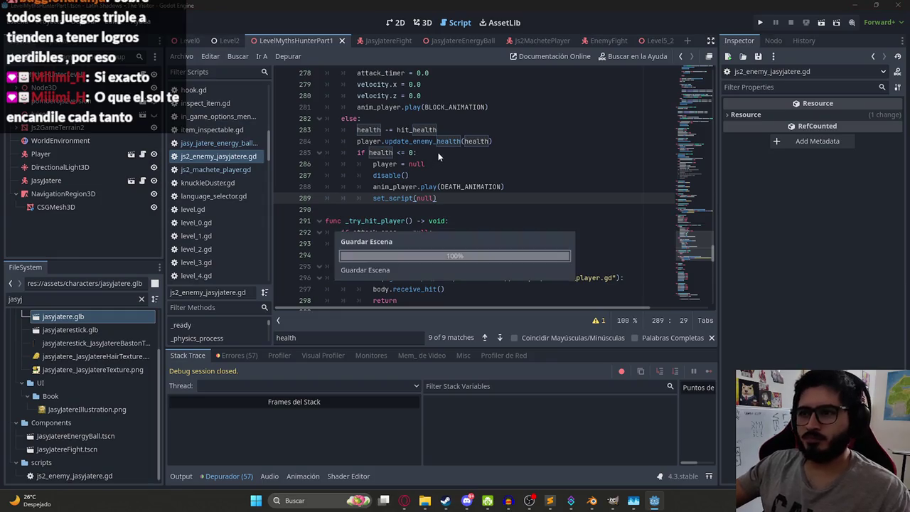
key(F5)
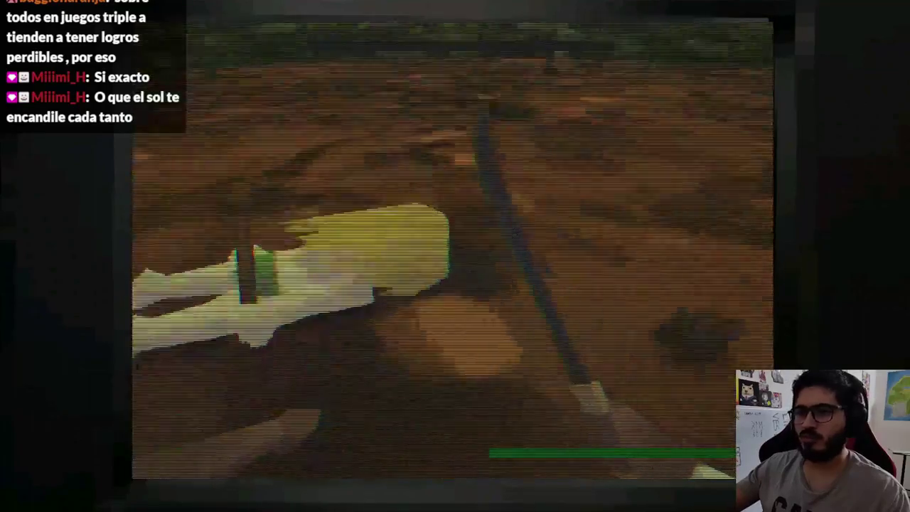
- Stop the boss-fight test run with F8 after playing through
key(F8)
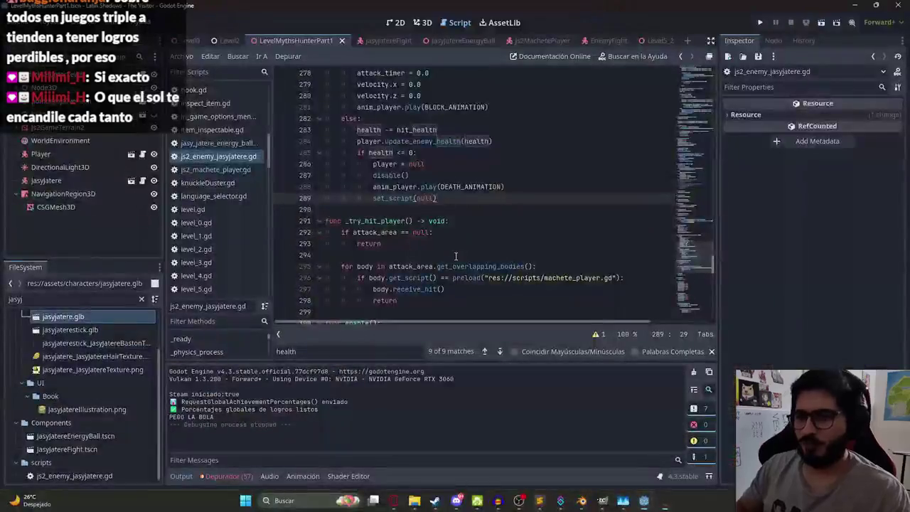
- Open the Js2MachetePlayer scene and return to its player script
click(483, 186)
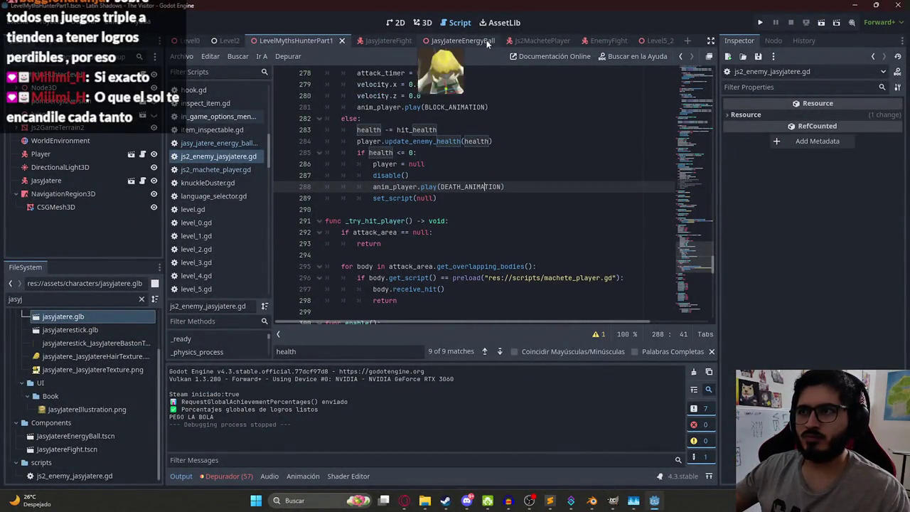
click(529, 43)
click(422, 23)
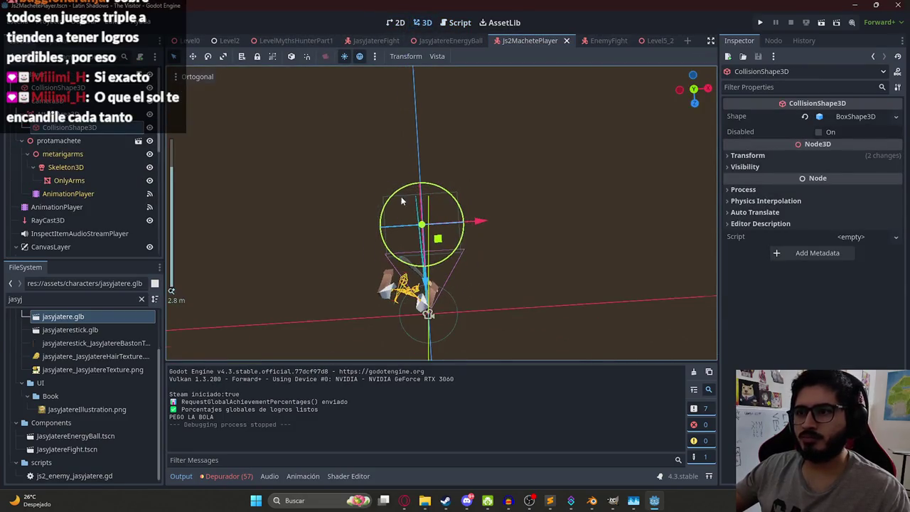
click(161, 81)
- Insert hide_bars() above the victory emit_signal and save js2_machete_player.gd
click(414, 153)
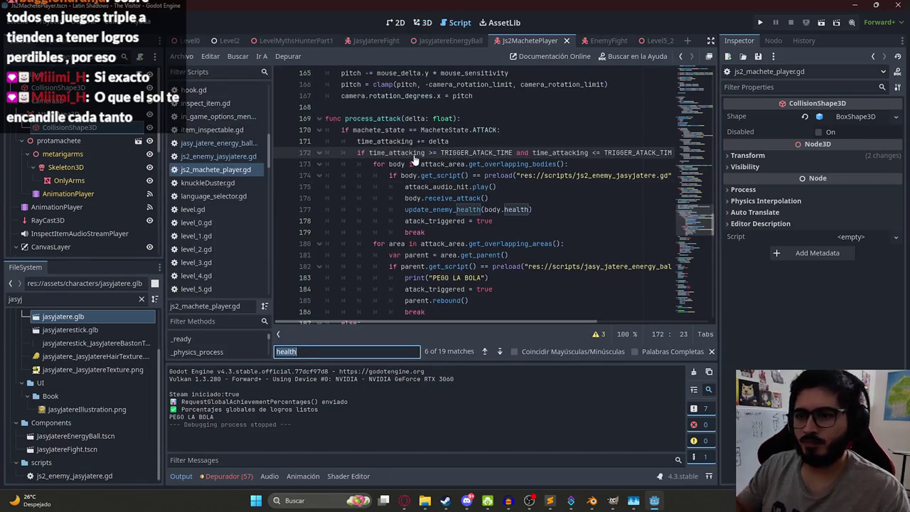
text(victory)
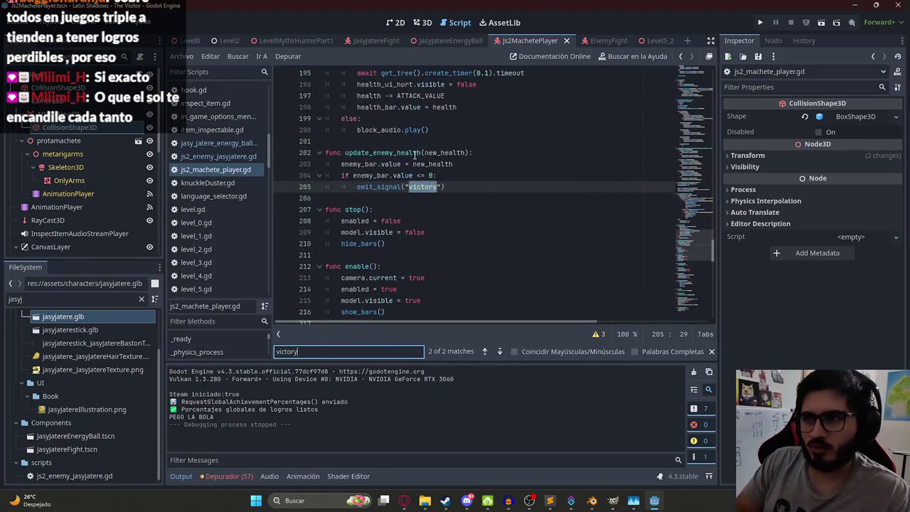
click(358, 183)
key(Return)
key(Up)
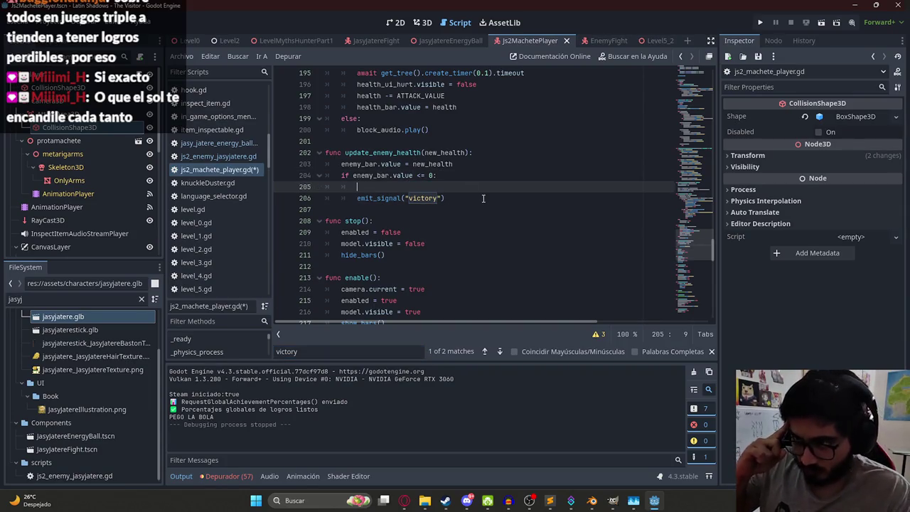
text(hide)
key(Return)
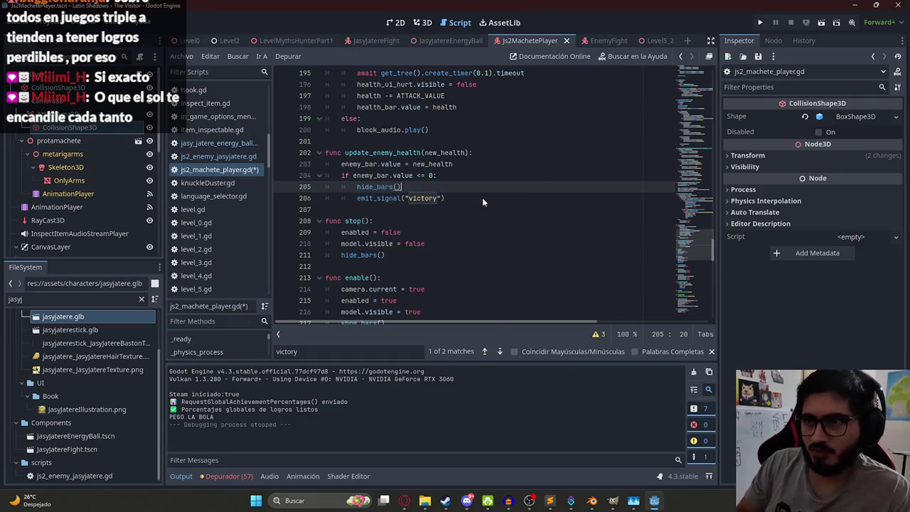
key(ctrl+s)
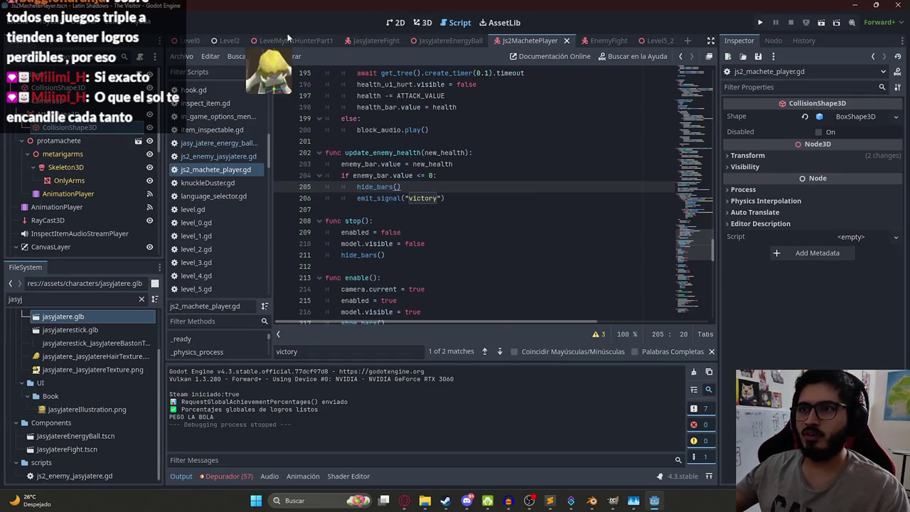
- Run LevelMythsHunterPart1 with F5 to test, then open the JasyJatereEnergyBall scene
click(288, 40)
right_click(287, 40)
key(Escape)
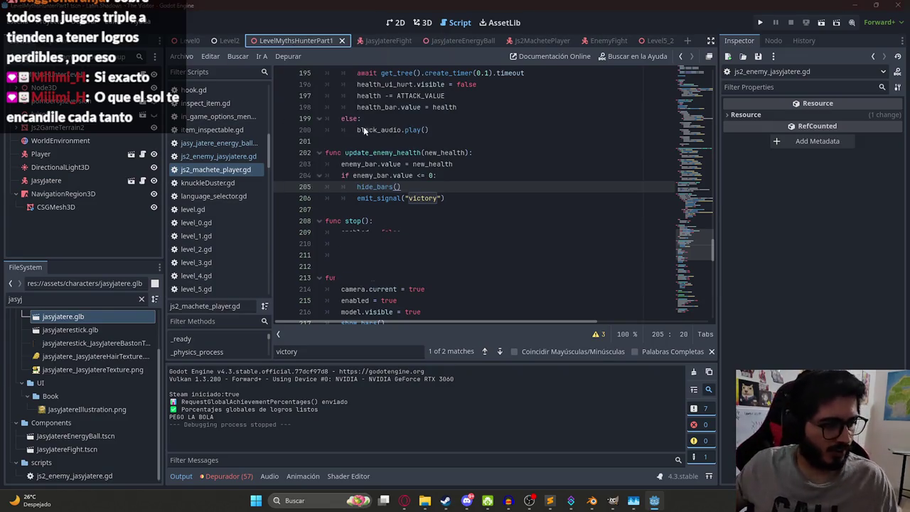
key(F5)
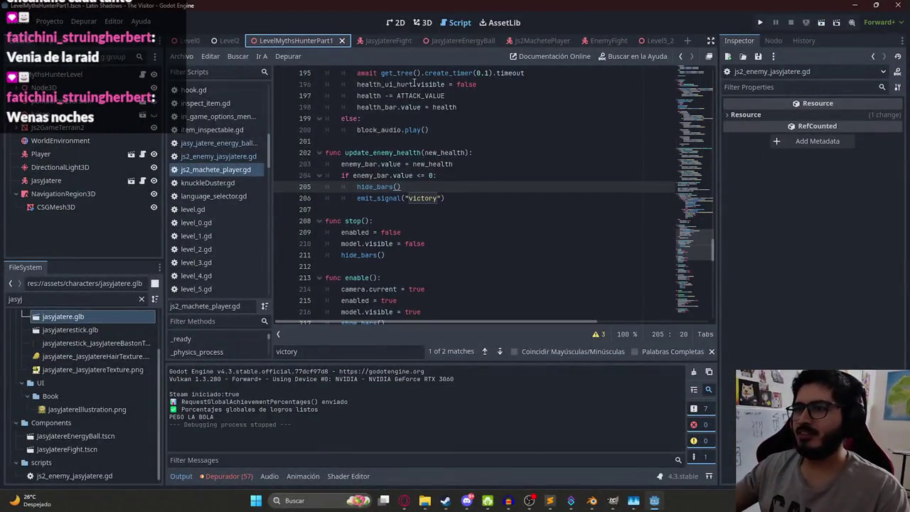
click(421, 40)
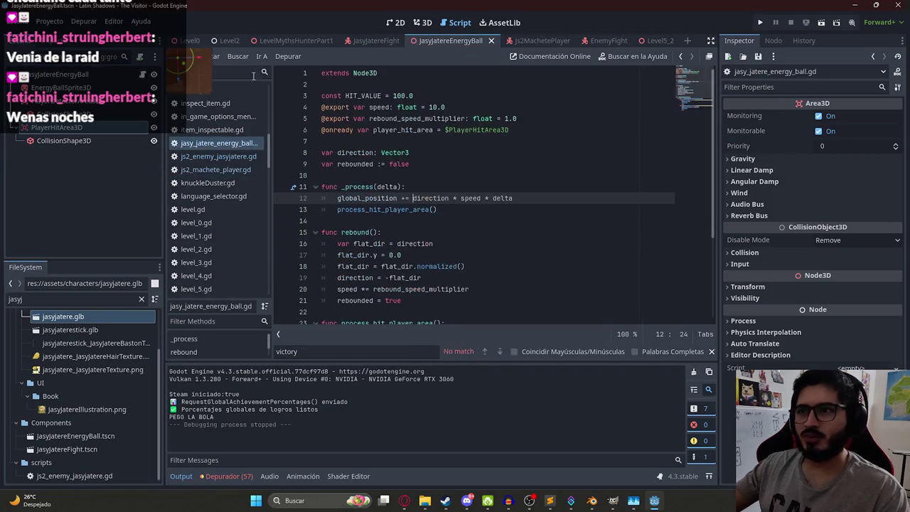
- Lower the energy ball's HIT_VALUE from 100.0 to 10.0, save, and run the level to test it
click(402, 95)
key(BackSpace)
key(ctrl+s)
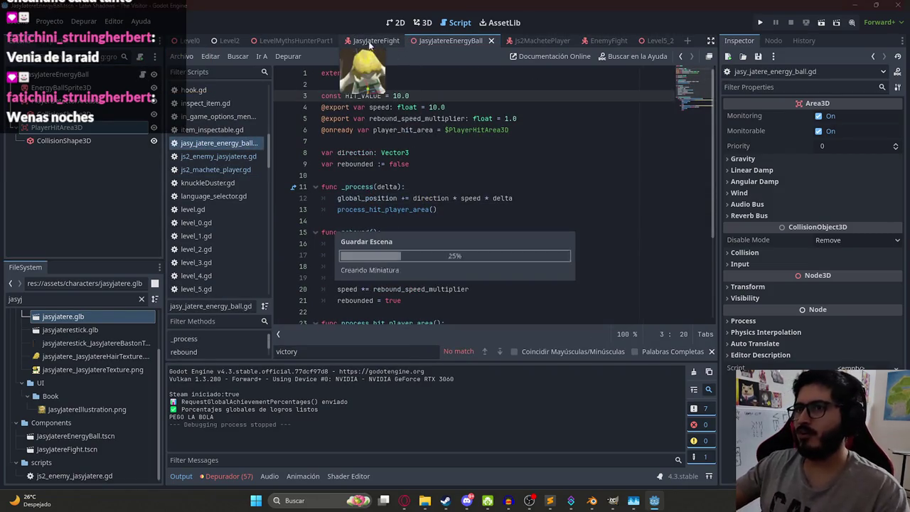
click(299, 41)
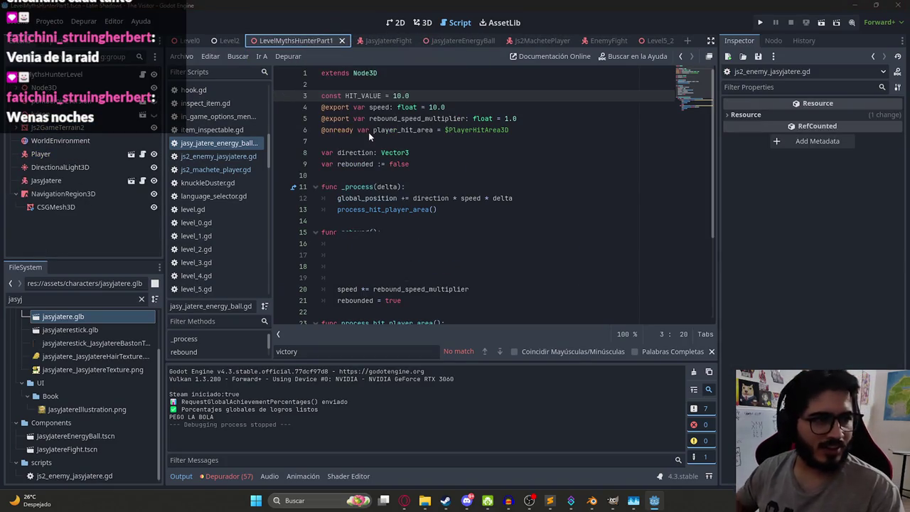
key(F6)
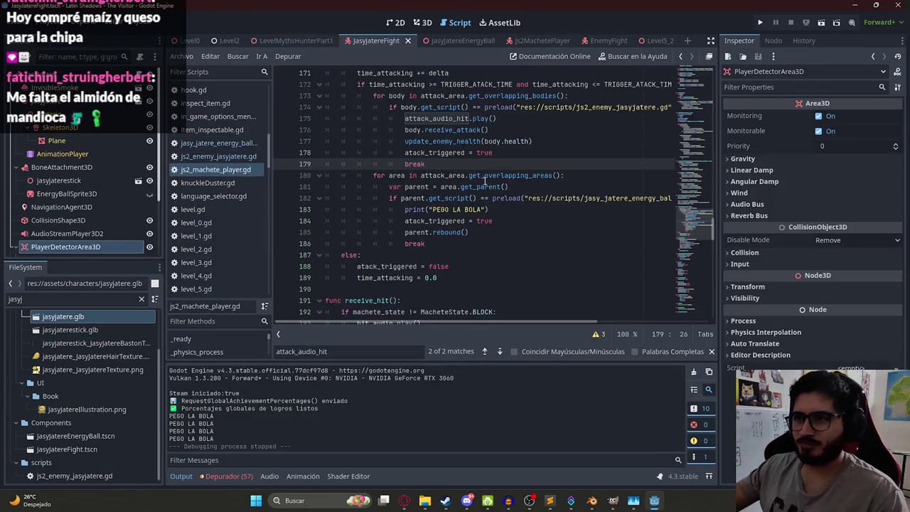
- Look for the blood code, opening machete_player.gd and then enemy_fight.gd
scroll(457, 140, up, 2)
click(457, 141)
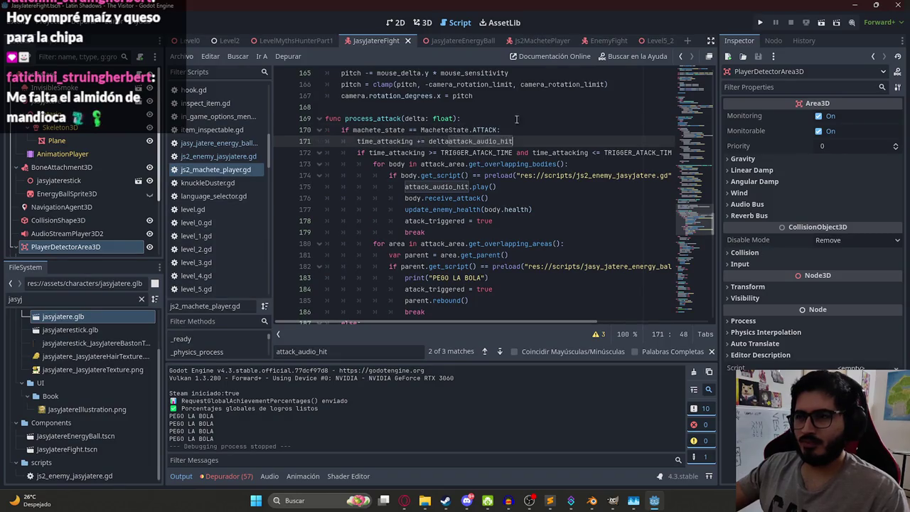
key(ctrl+f)
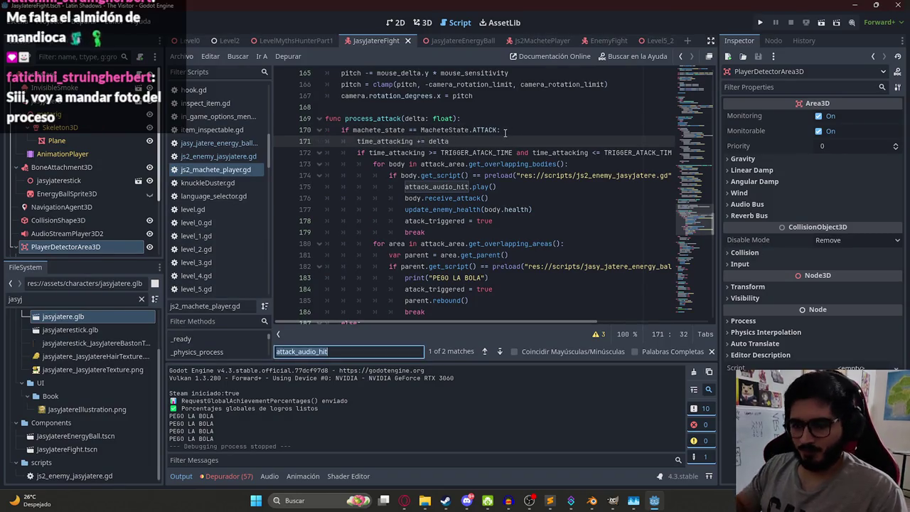
text(blood)
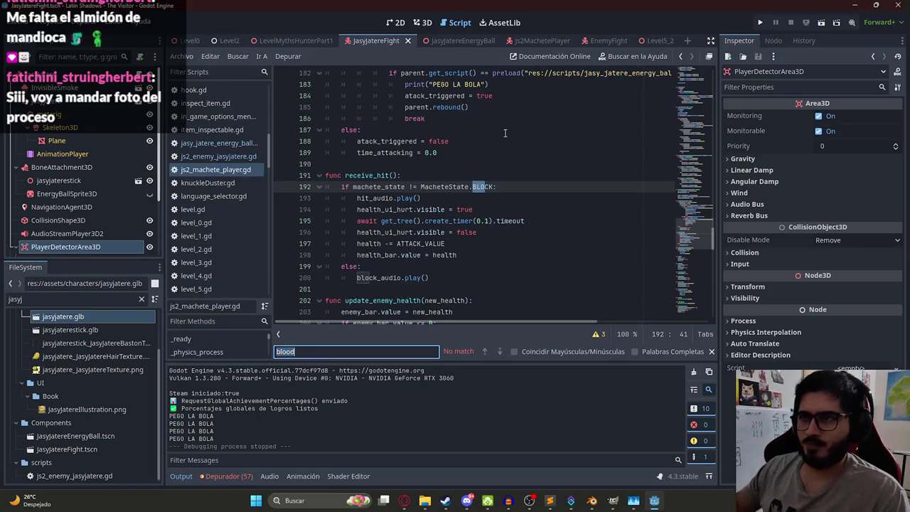
click(215, 71)
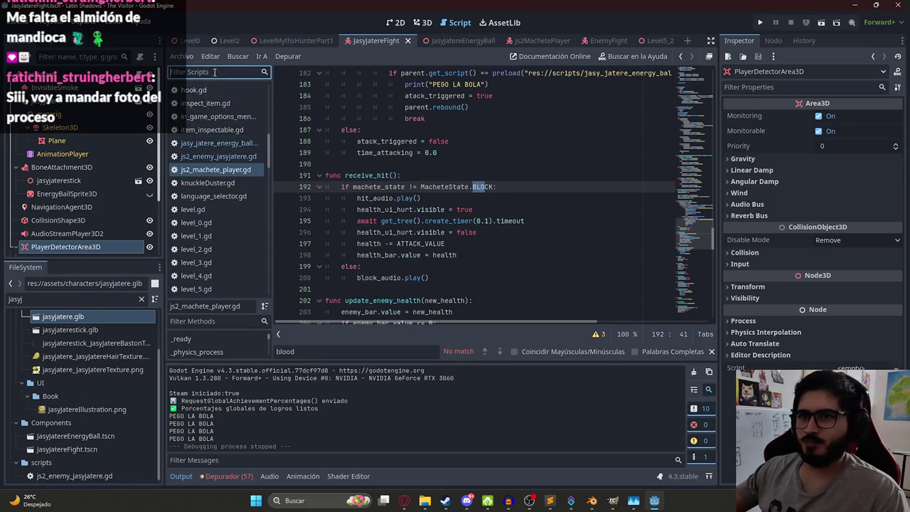
text(machete)
key(Down)
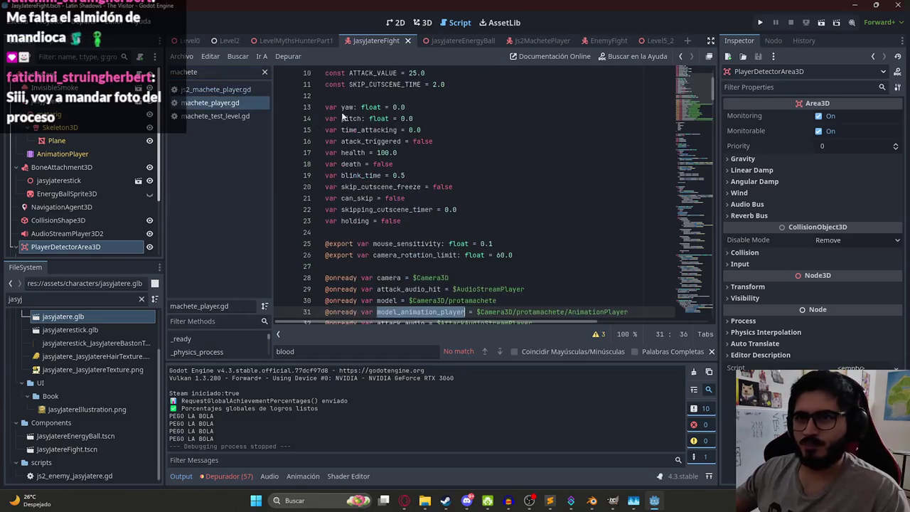
scroll(524, 155, down, 3)
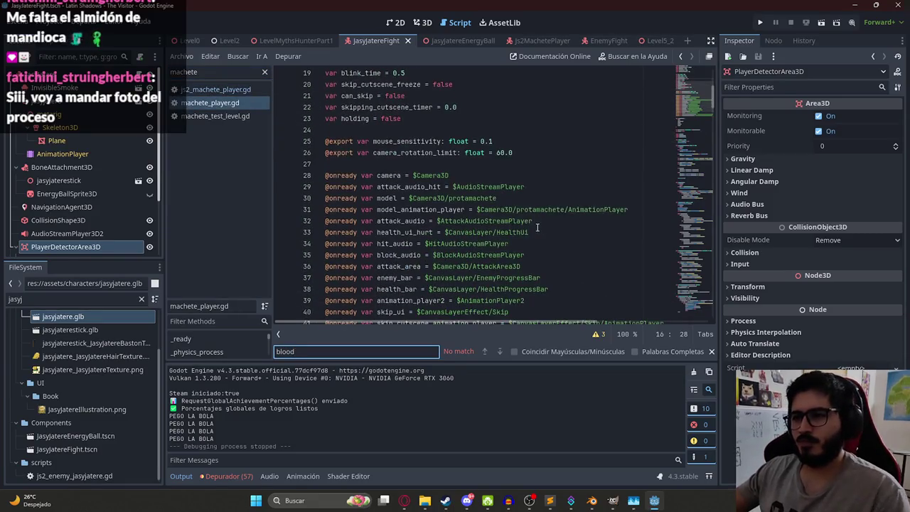
click(208, 73)
text(enemy)
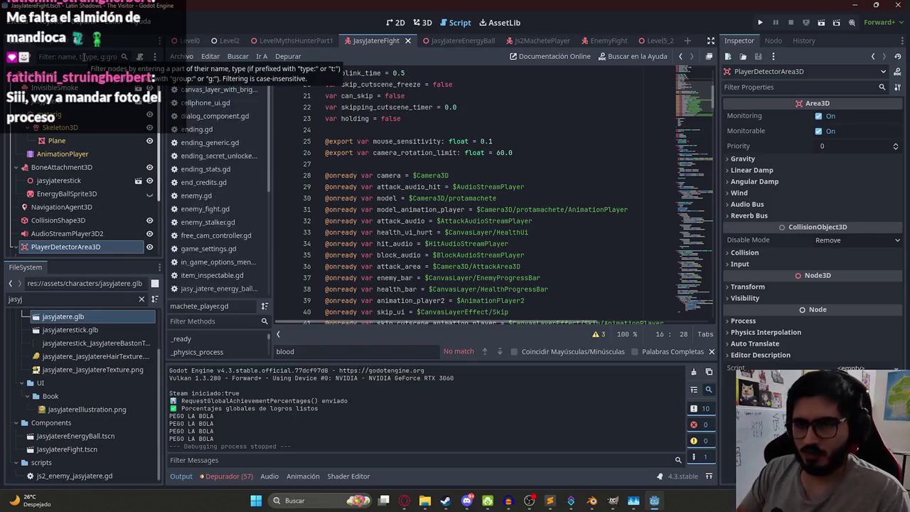
key(Down)
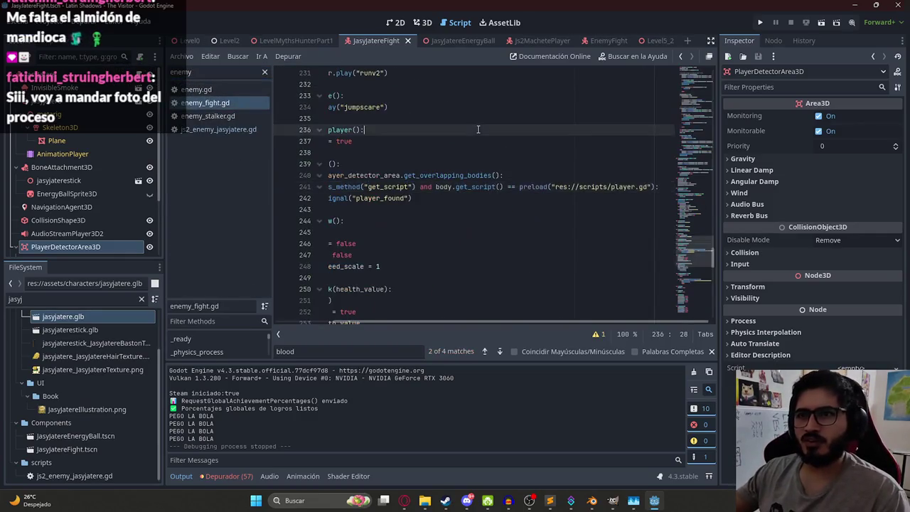
- Copy the two blood lines (251–252) from enemy_fight.gd's receive_attack
key(ctrl+f)
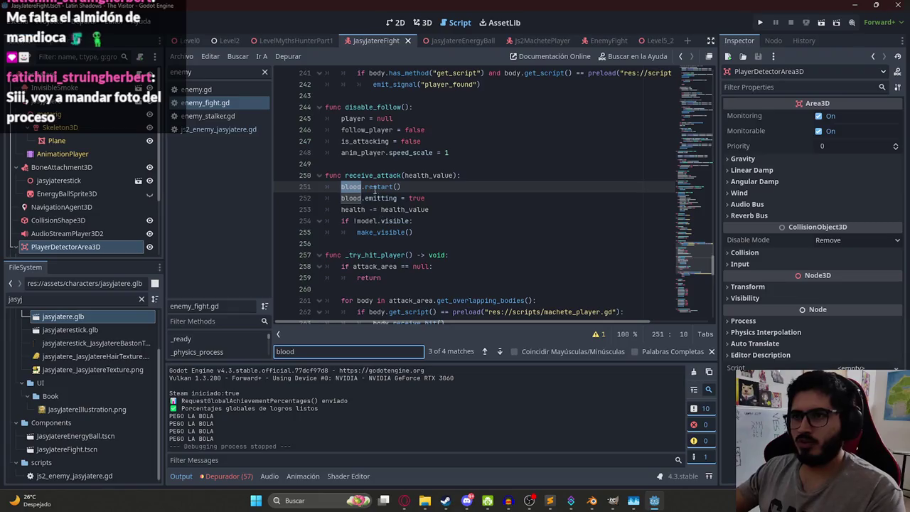
click(365, 187)
drag(338, 187, 443, 200)
key(ctrl+c)
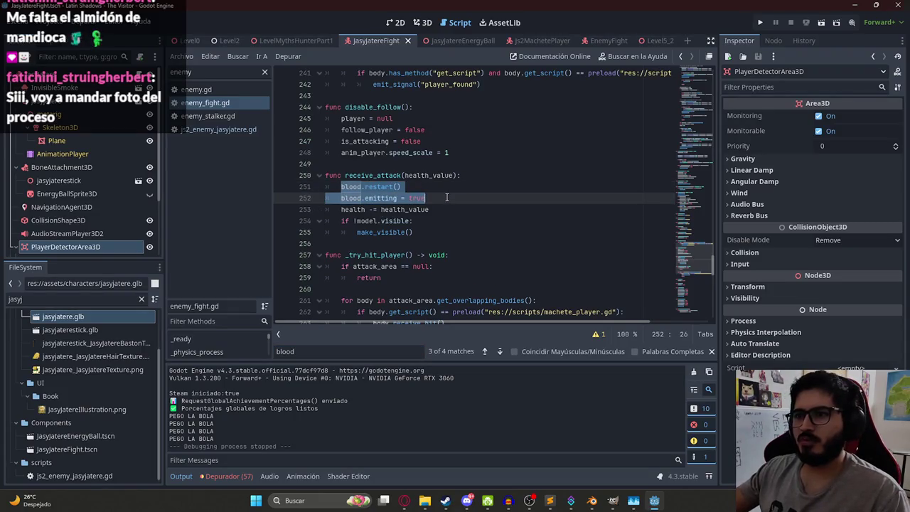
- In js2_enemy_jasyjatere.gd, find receive_attack and go to the end of its else: line
click(218, 129)
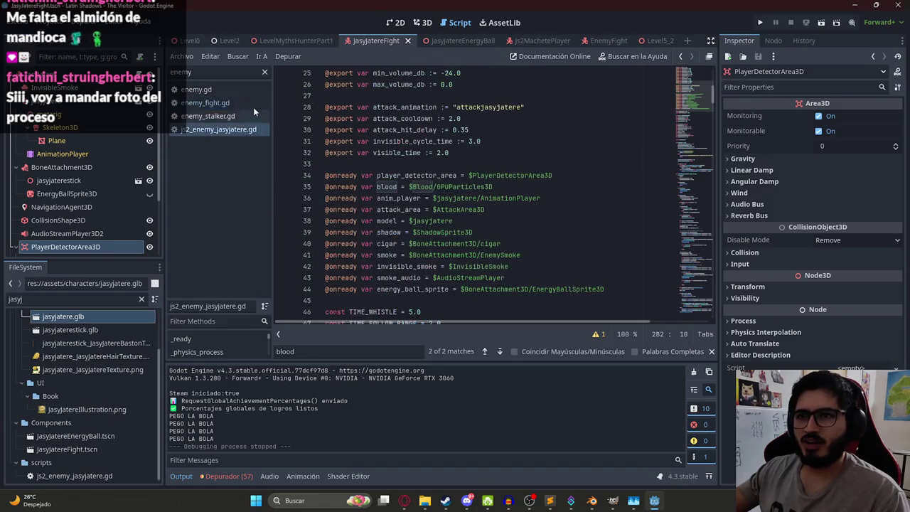
click(264, 72)
click(490, 150)
key(ctrl+f)
text(receive_)
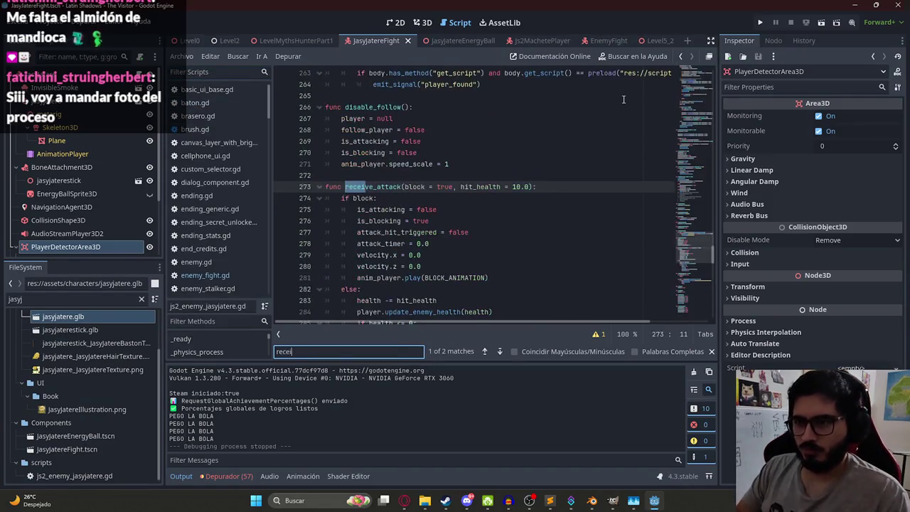
text(at)
scroll(426, 213, down, 2)
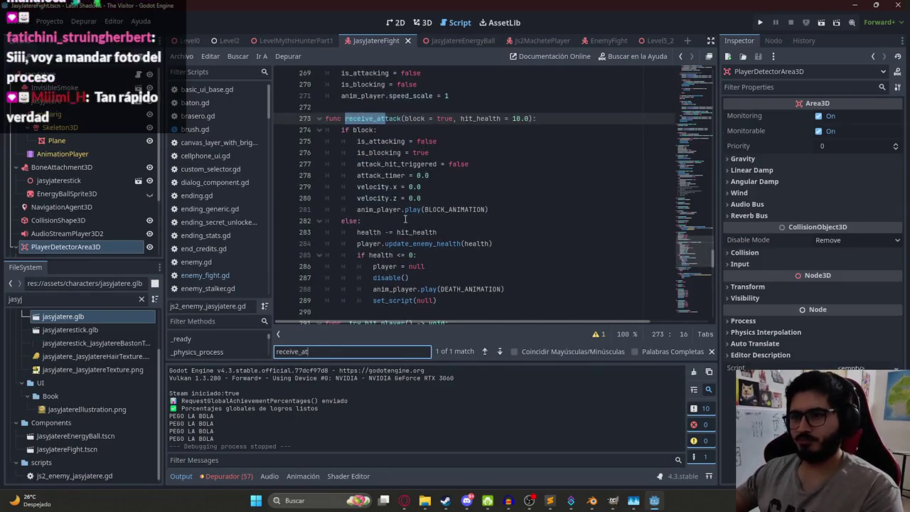
click(382, 231)
click(390, 222)
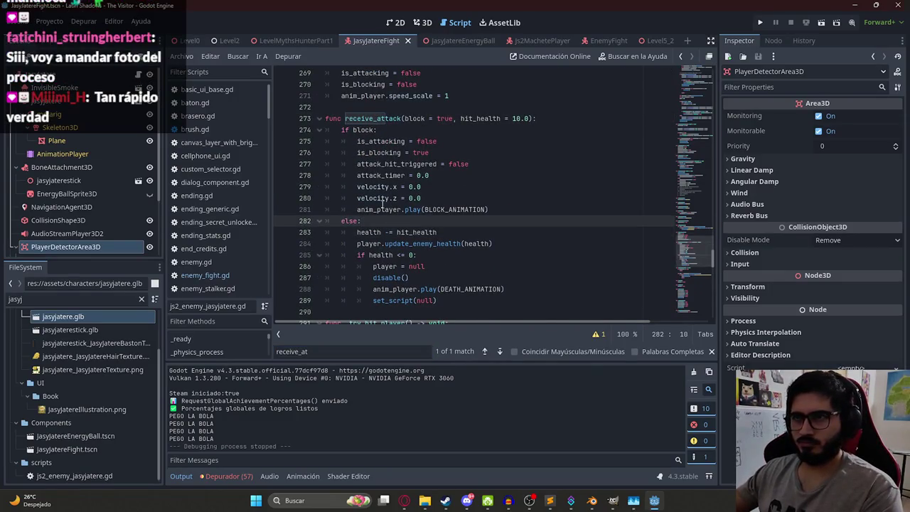
scroll(213, 222, down, 3)
scroll(213, 222, up, 3)
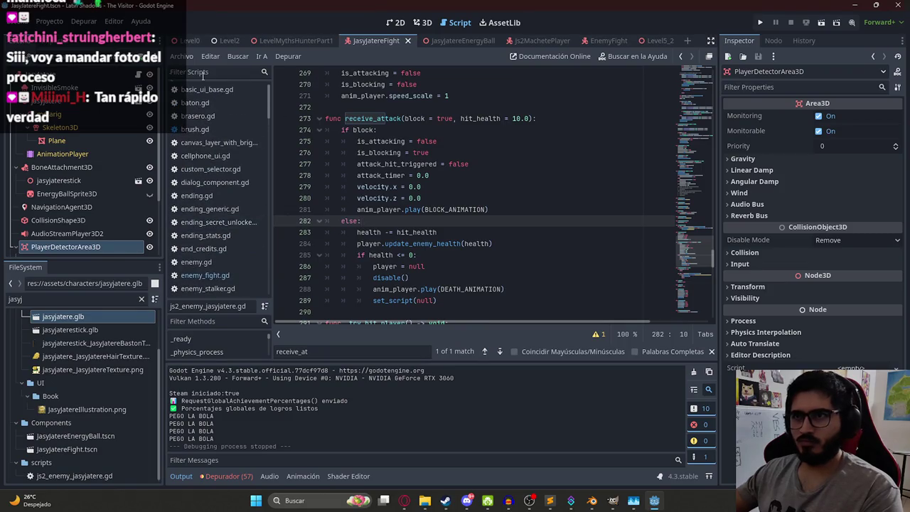
- Paste blood.restart() and blood.emitting = true under else: and fix their indentation
key(ctrl+s)
scroll(396, 190, down, 1)
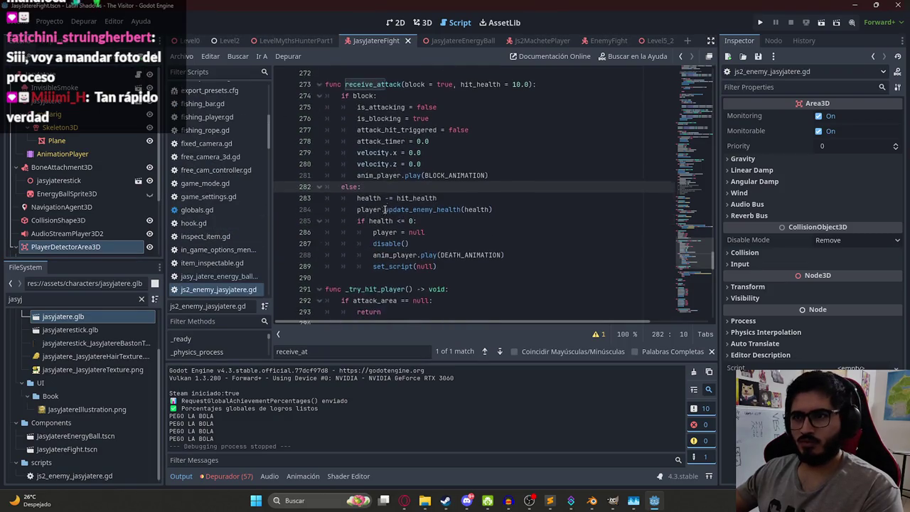
key(Return)
key(ctrl+v)
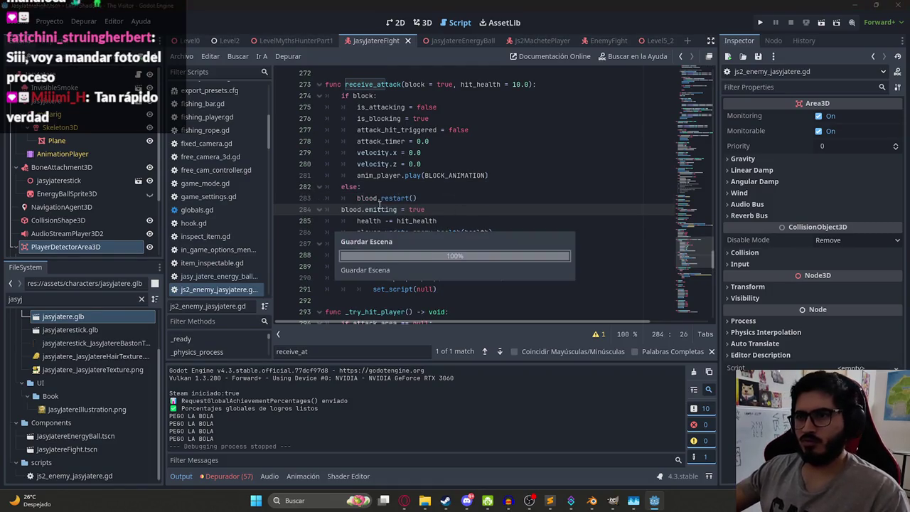
click(344, 208)
key(Tab)
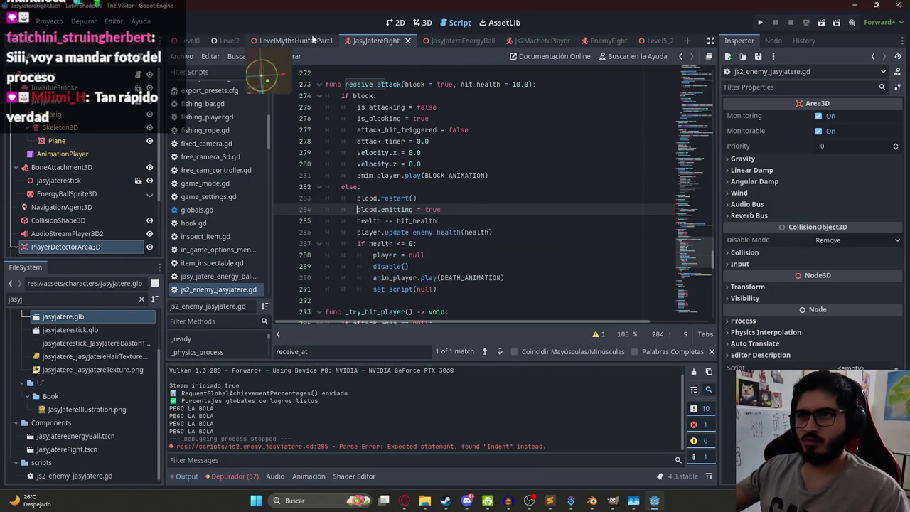
- Switch to the LevelMythsHunterPart1 scene and save it
click(286, 41)
right_click(286, 41)
click(327, 56)
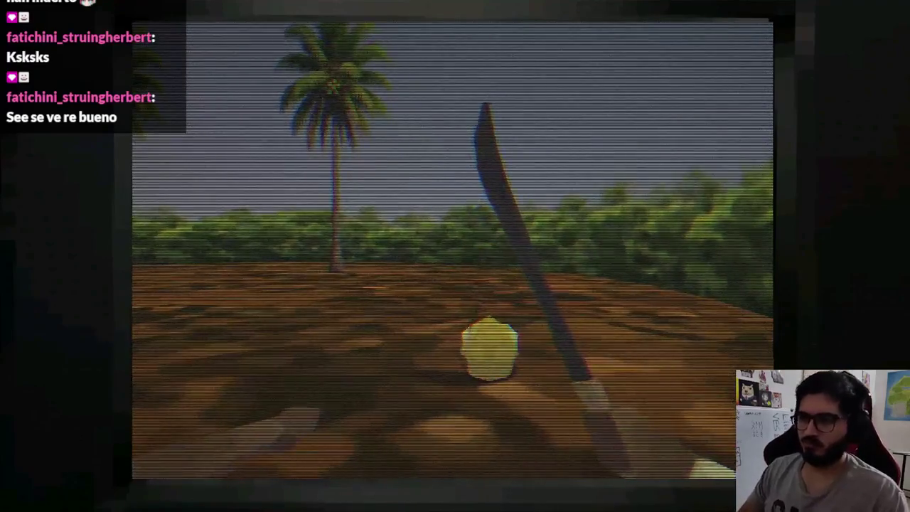
- Stop the test run and review receive_attack's health check, update_enemy_health call and else branch
key(F8)
click(526, 277)
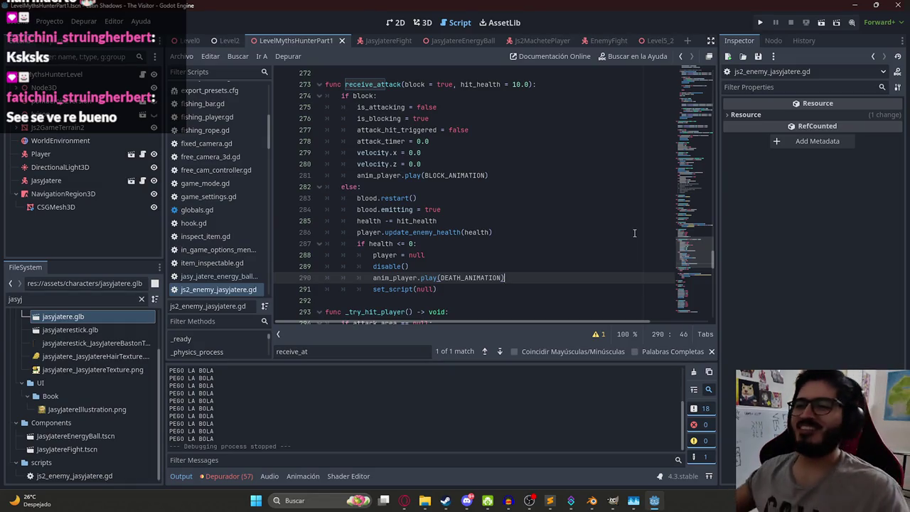
click(601, 255)
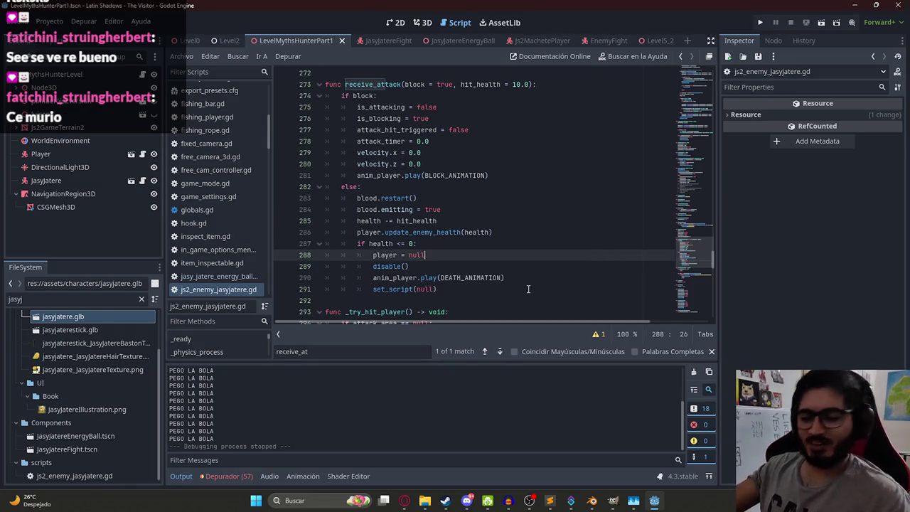
click(627, 188)
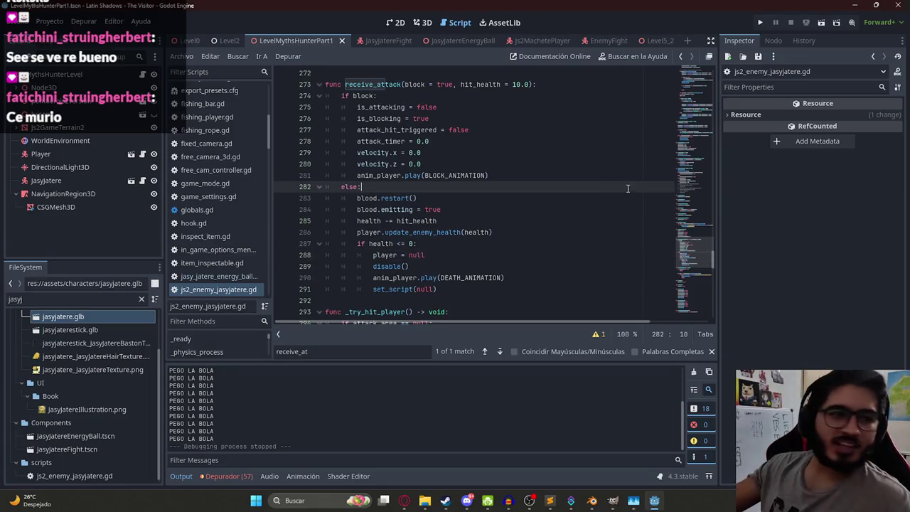
click(547, 233)
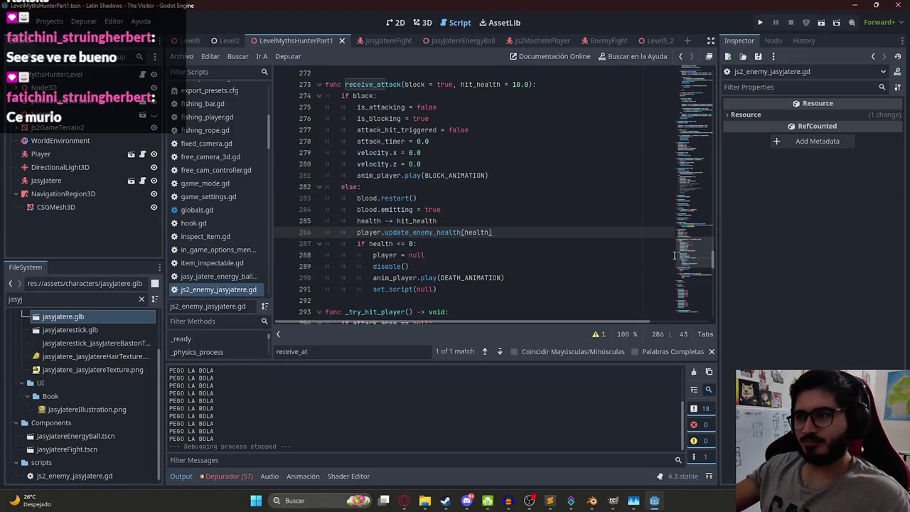
click(394, 244)
drag(685, 252, 686, 71)
- Open the JasyJatereFight scene and preview the existing AudioStreamPlayer's enemy_invisible.wav sound
click(422, 23)
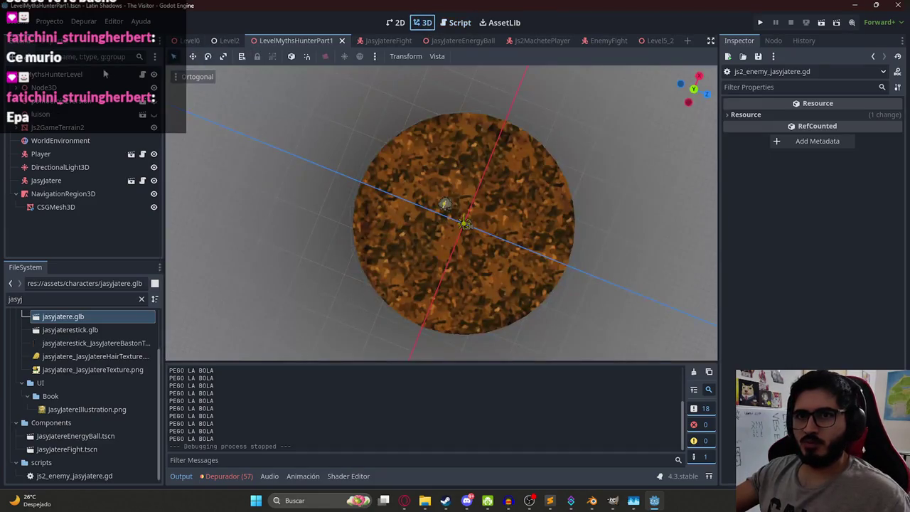
right_click(78, 75)
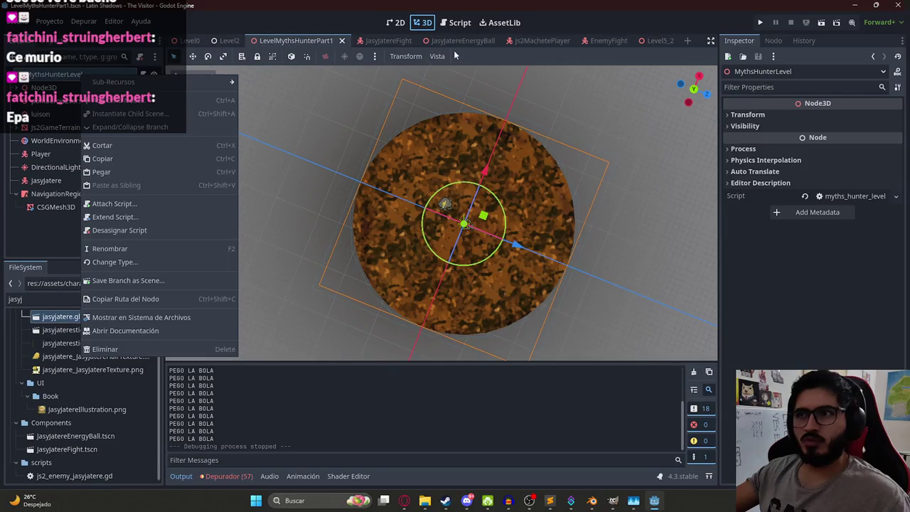
click(460, 56)
click(384, 41)
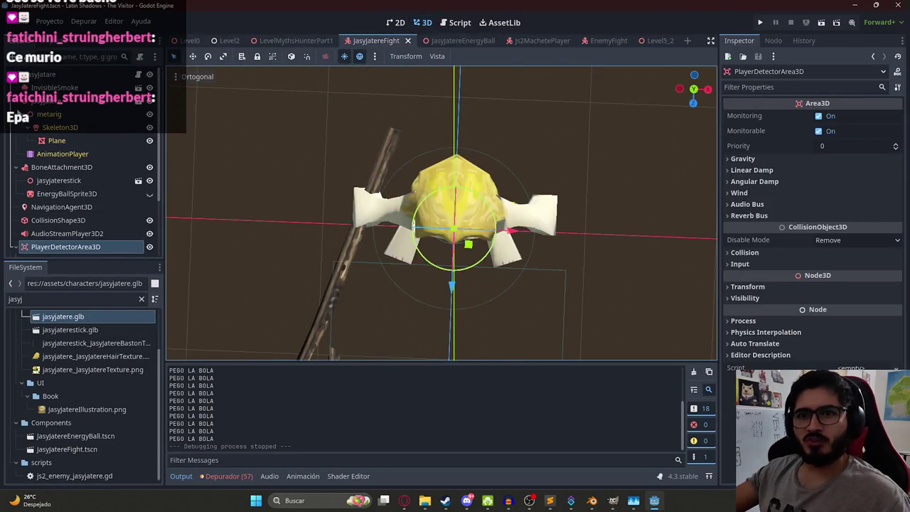
scroll(71, 199, down, 5)
click(69, 196)
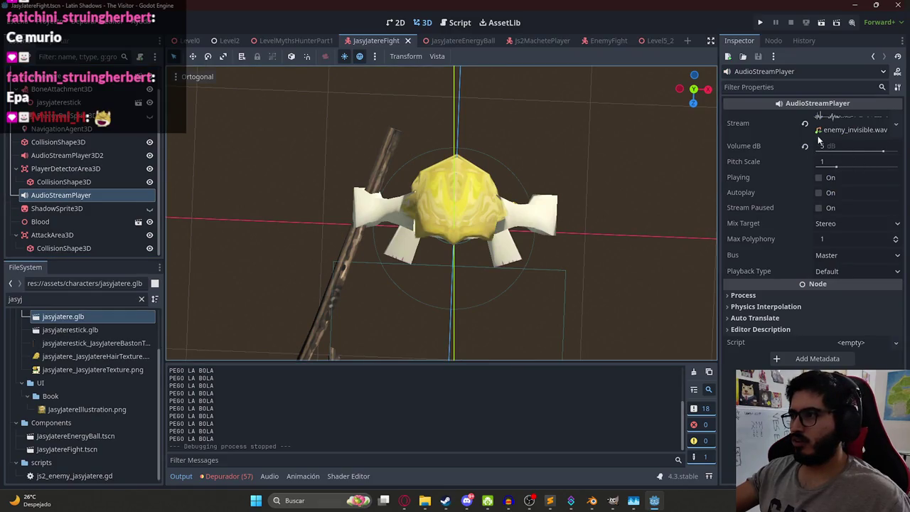
click(830, 178)
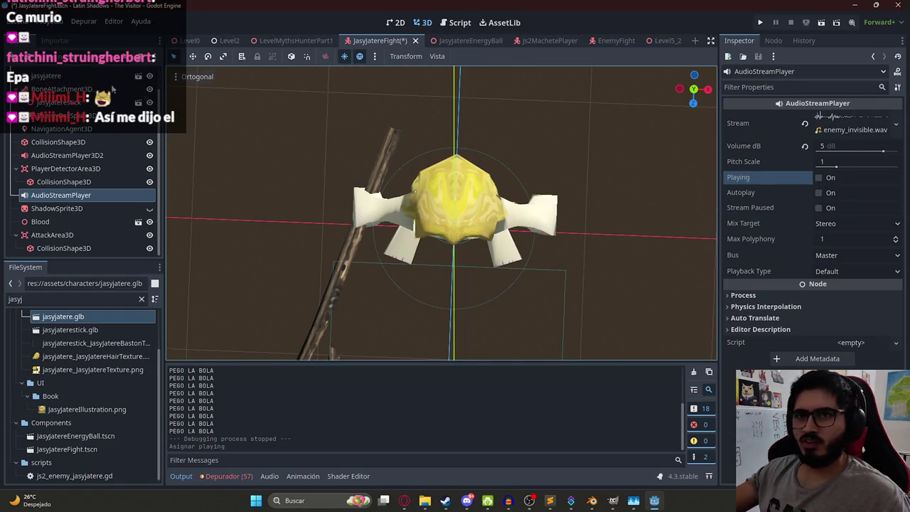
- Add an AudioStreamPlayer child node to the Jasyjatere root
right_click(84, 85)
scroll(57, 86, up, 1)
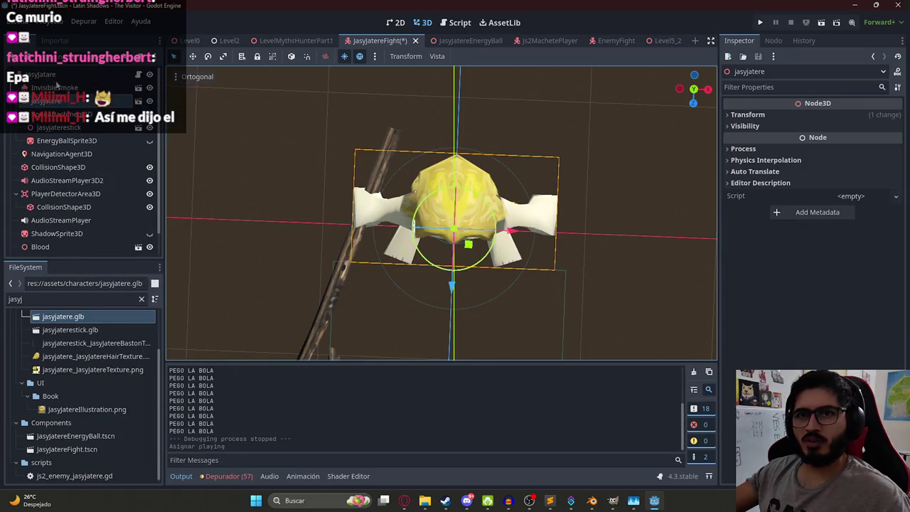
right_click(57, 78)
click(85, 100)
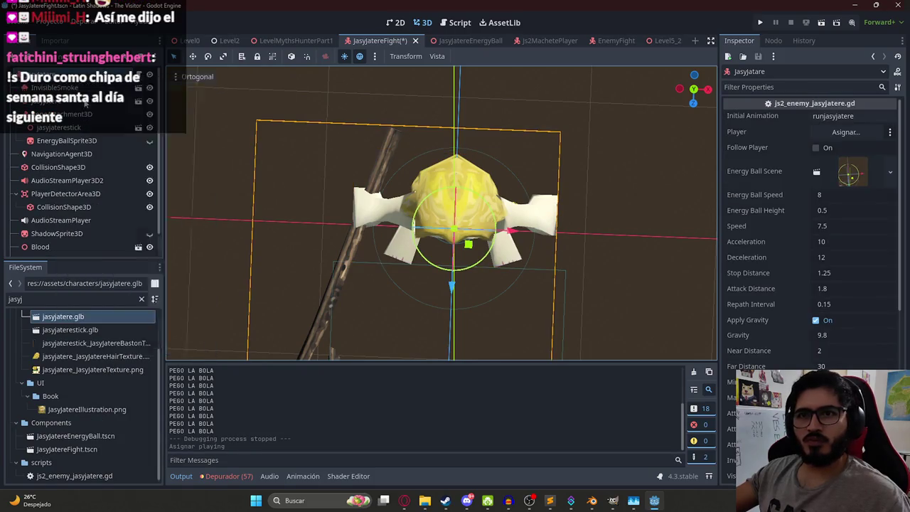
text(audios)
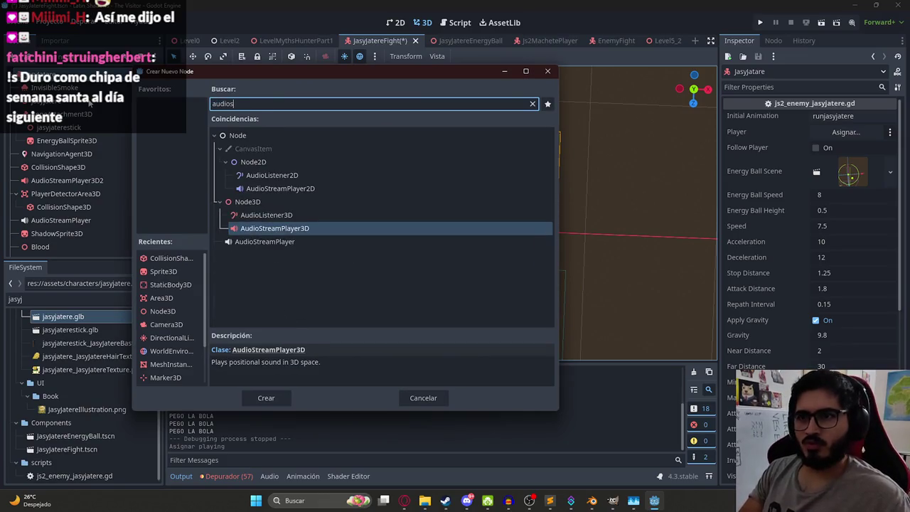
text(eaamplayer)
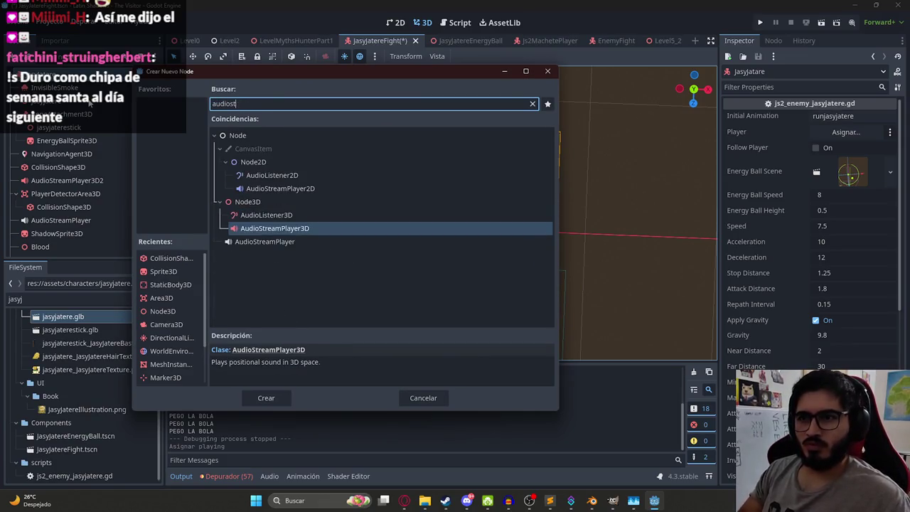
key(Return)
- Rename the new node to ReceiveHitAudioStreamPlayer and filter the project files for 'blood'
double_click(103, 247)
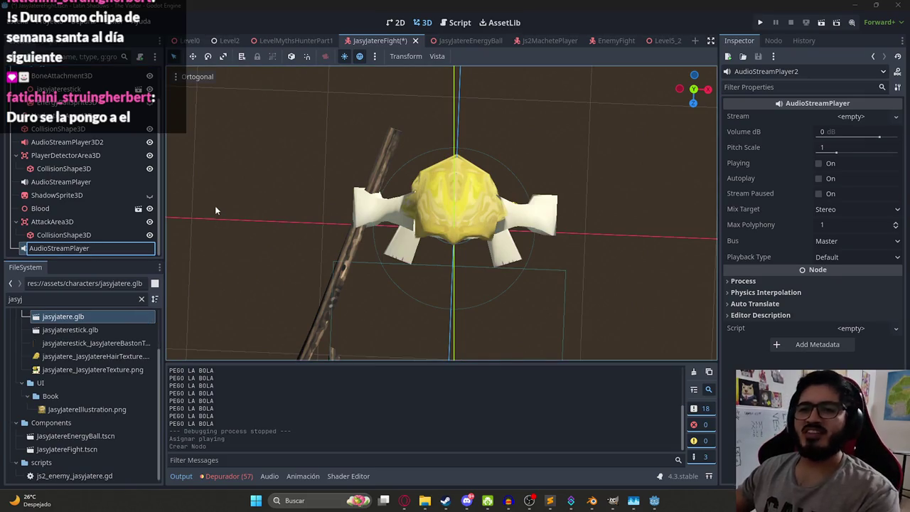
key(Home)
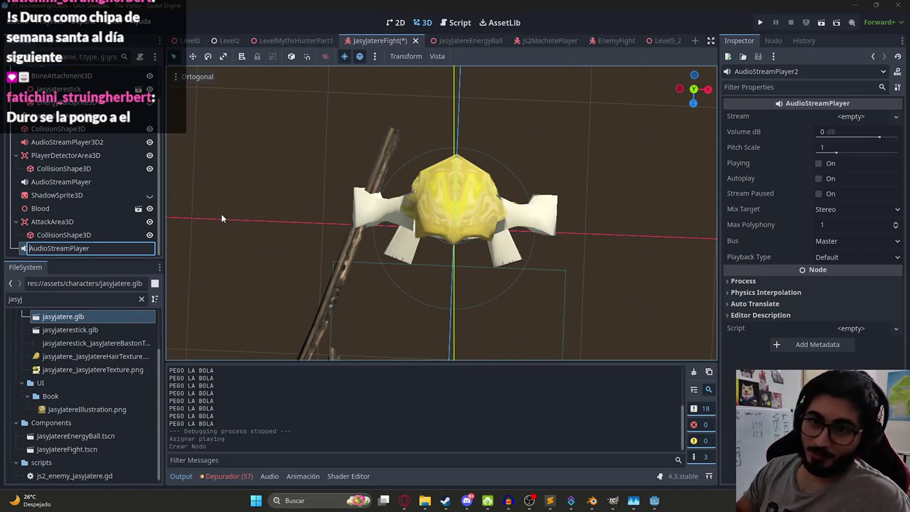
text(Hit)
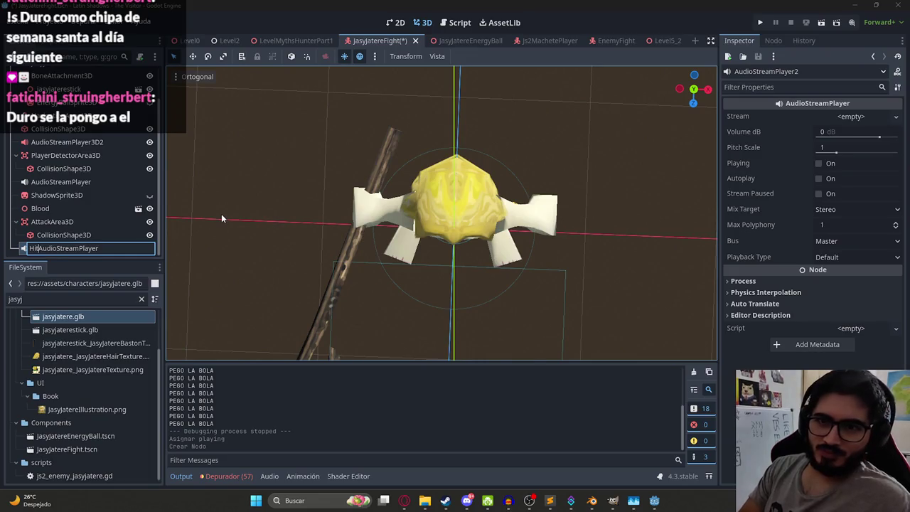
key(Return)
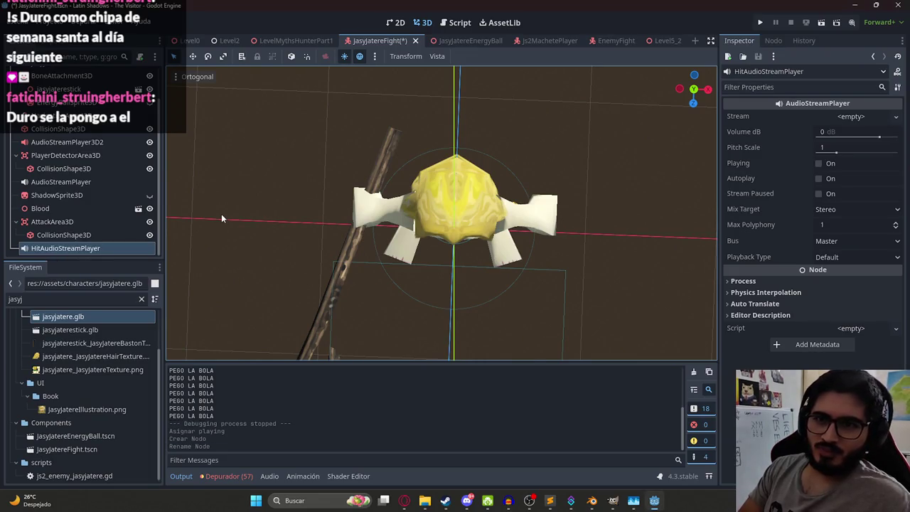
double_click(45, 250)
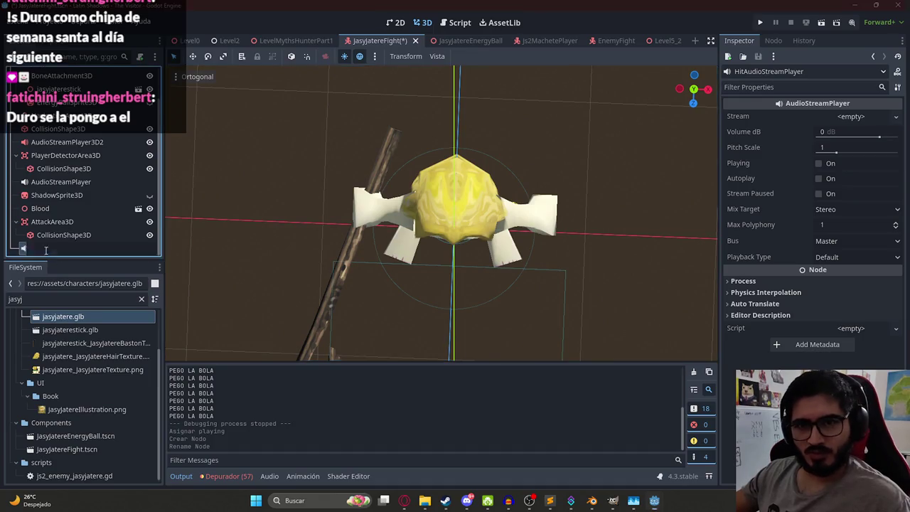
text(ReceiveHAudioStreamPlayer)
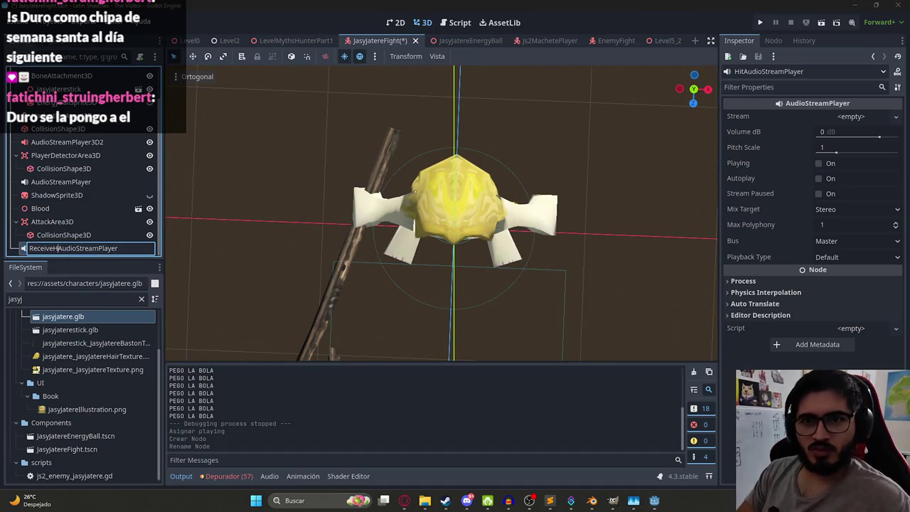
text(Hit)
key(Return)
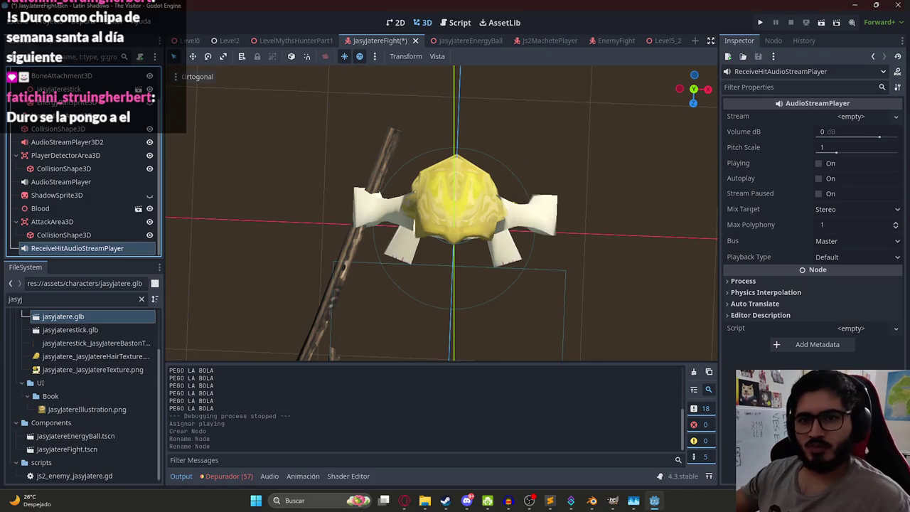
click(93, 296)
text(blood)
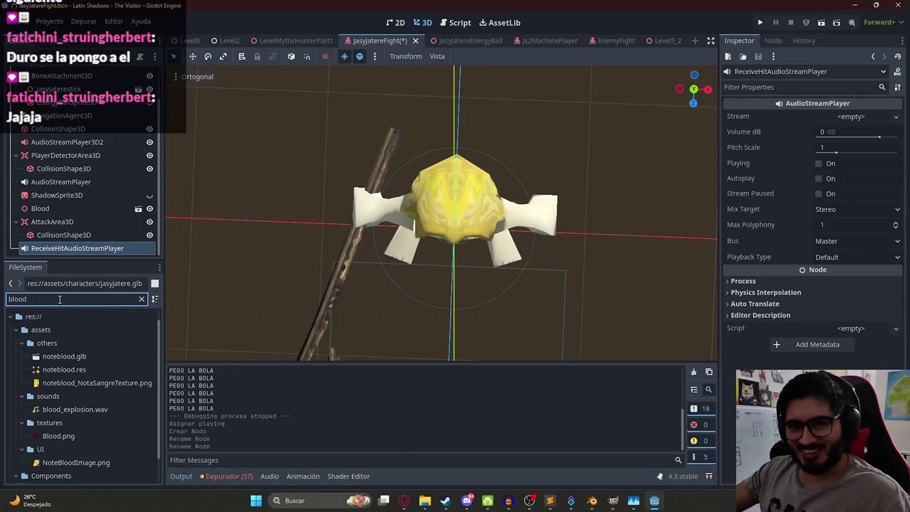
- Assign blood_explosion.wav to the node's Stream, preview it briefly, then clear the file filter
scroll(104, 387, down, 1)
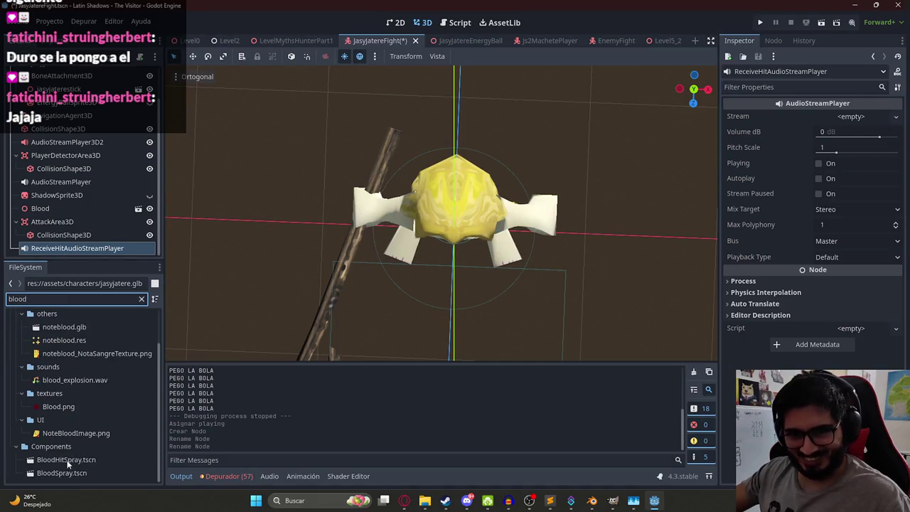
mouse_move(70, 380)
mouse_down()
mouse_move(839, 153)
mouse_move(849, 126)
mouse_up()
click(824, 178)
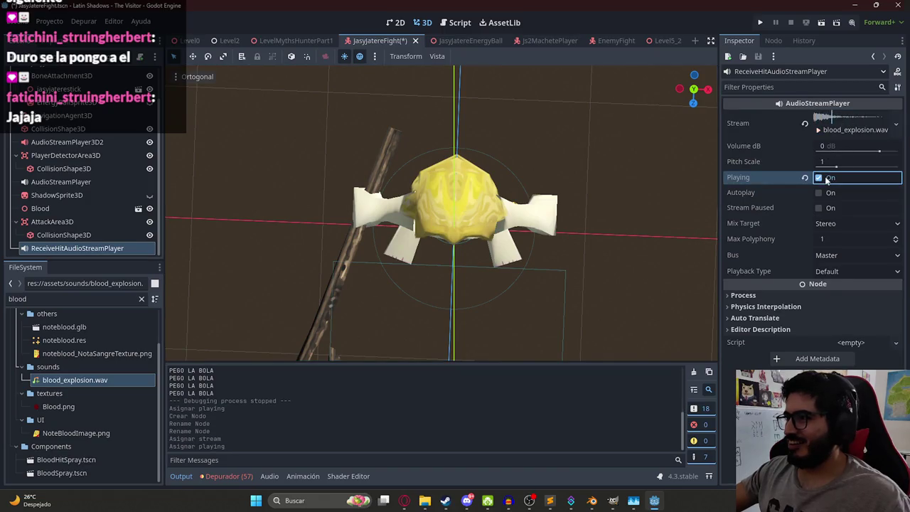
click(827, 178)
click(69, 299)
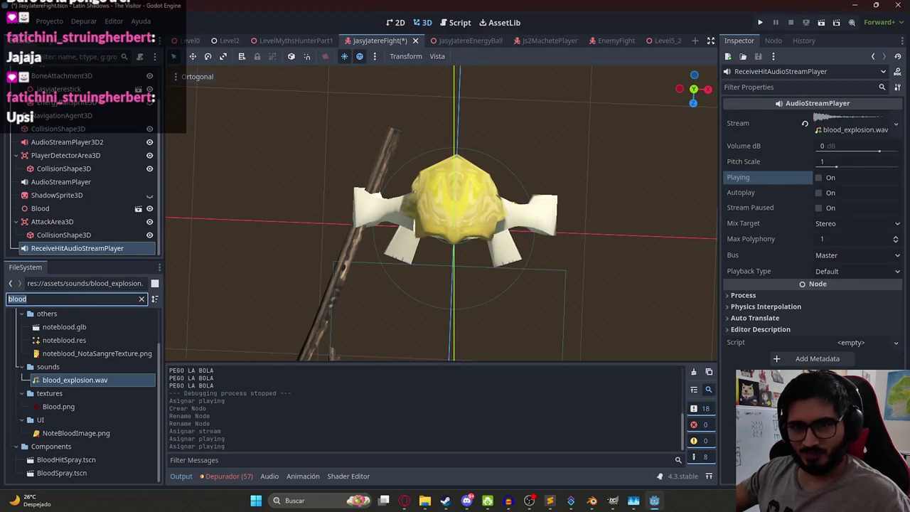
scroll(80, 371, up, 3)
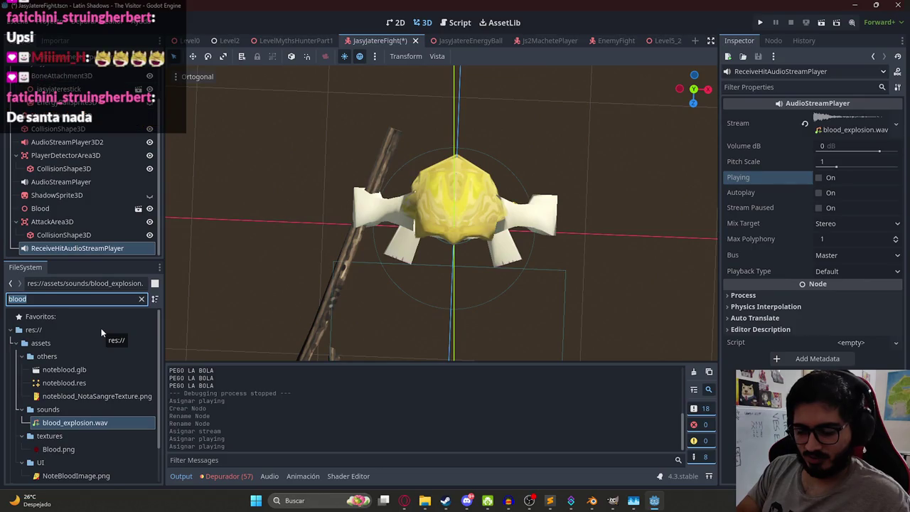
text(bl)
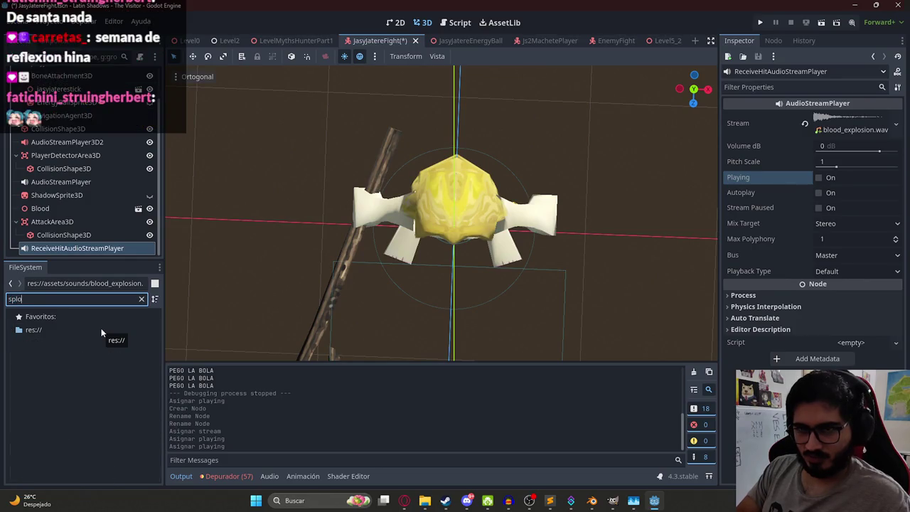
key(BackSpace)
key(BackSpace)
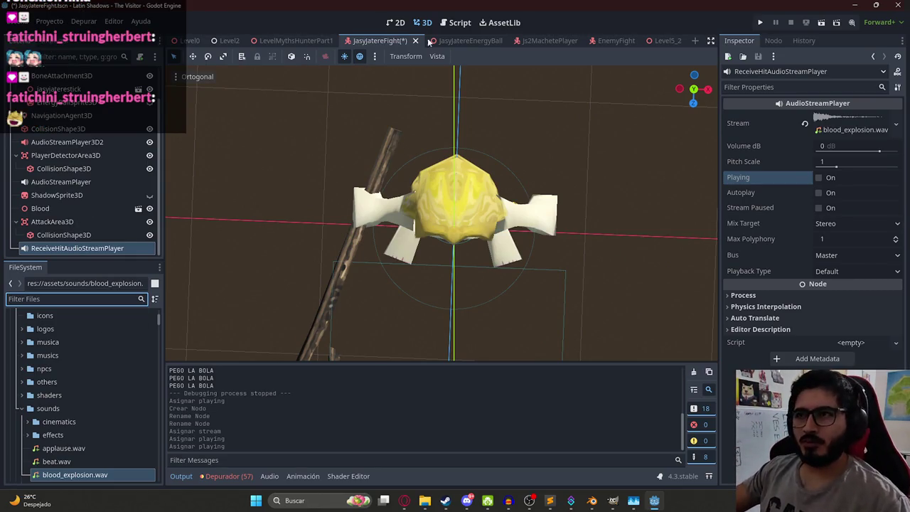
- In the Js2MachetePlayer scene, inspect the audio players and preview the sword_slash.wav attack sound
click(462, 40)
click(538, 41)
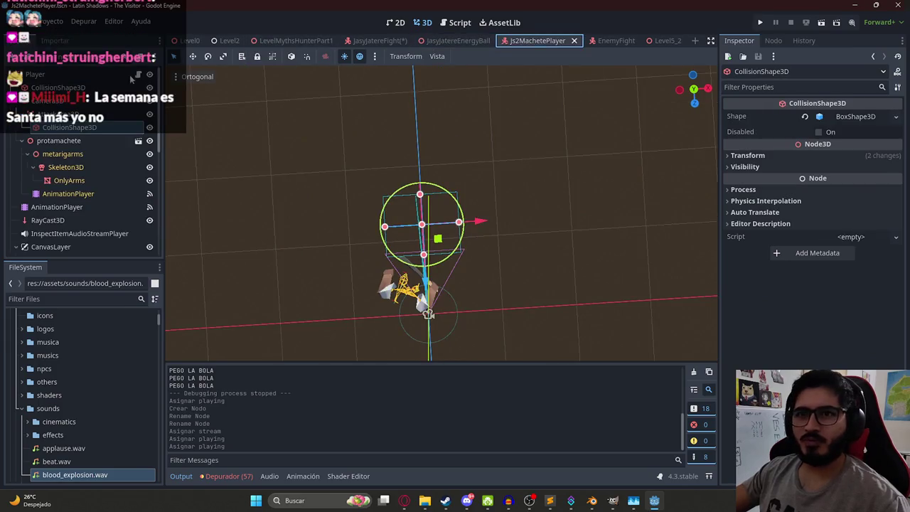
scroll(14, 105, down, 3)
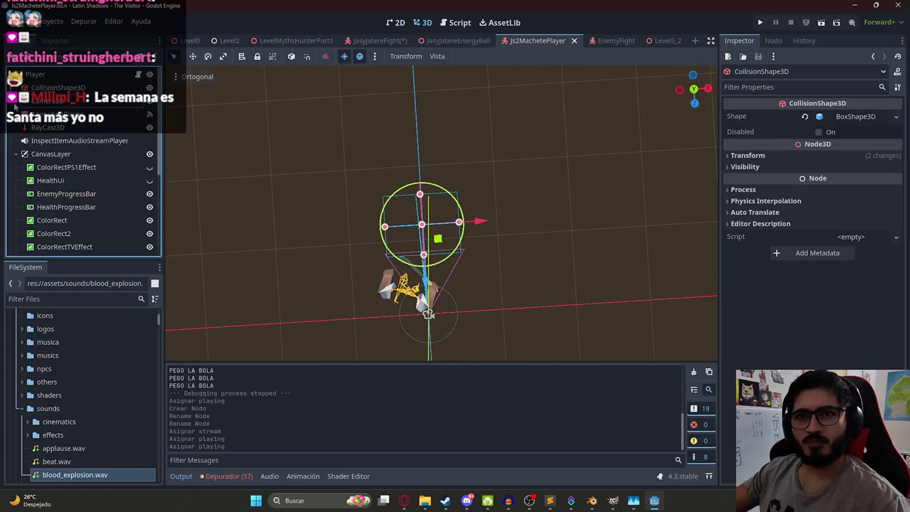
click(32, 141)
click(17, 153)
click(18, 167)
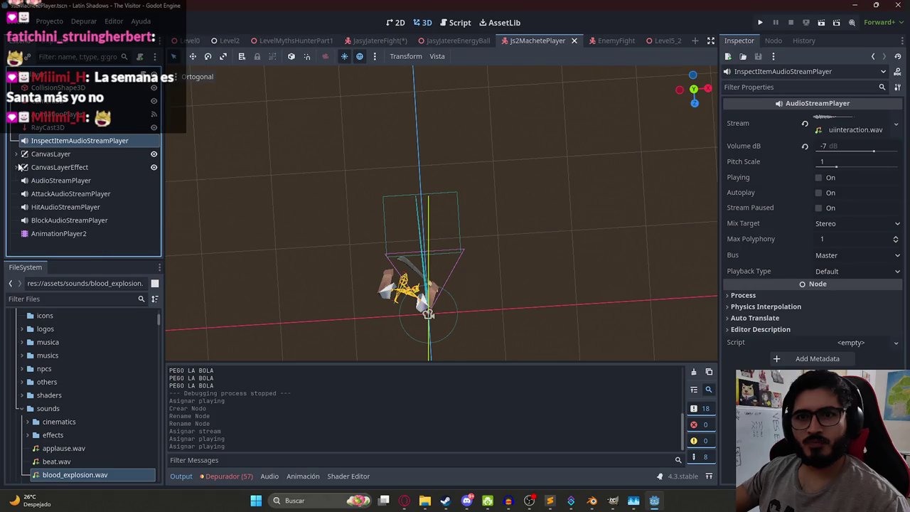
click(61, 193)
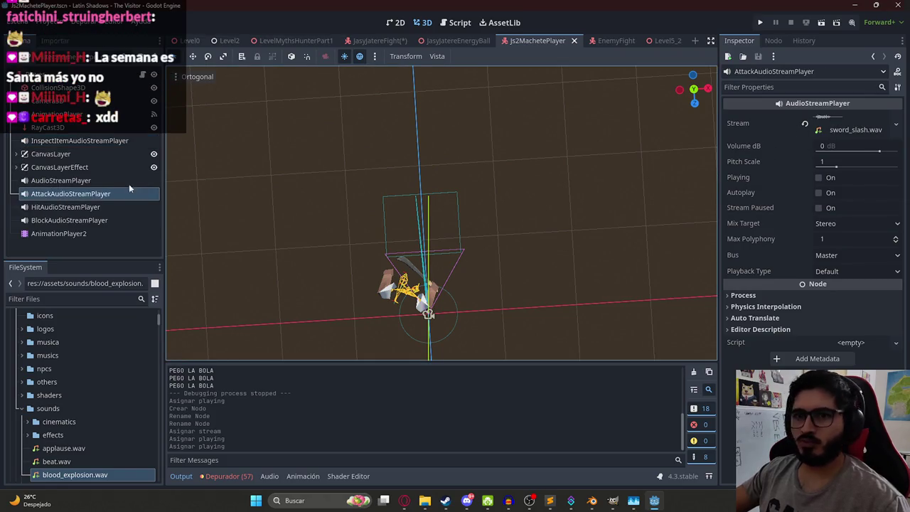
click(91, 207)
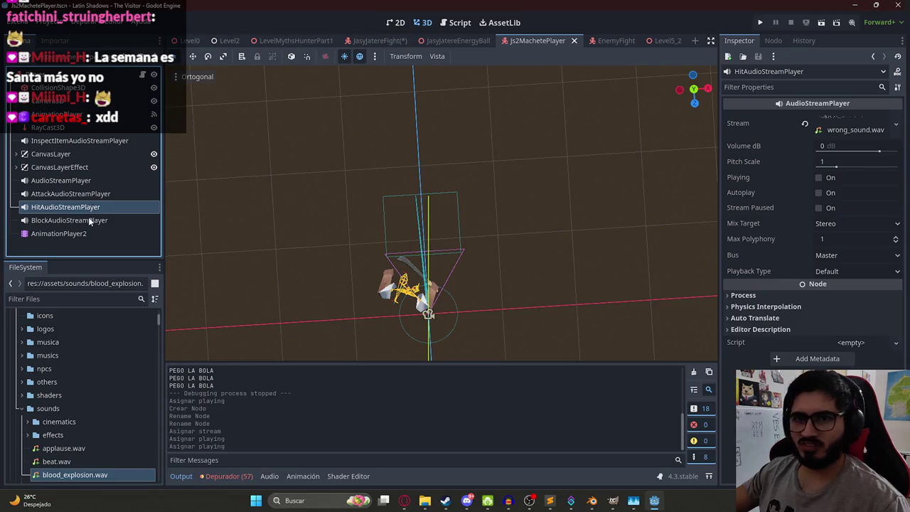
click(91, 221)
click(91, 192)
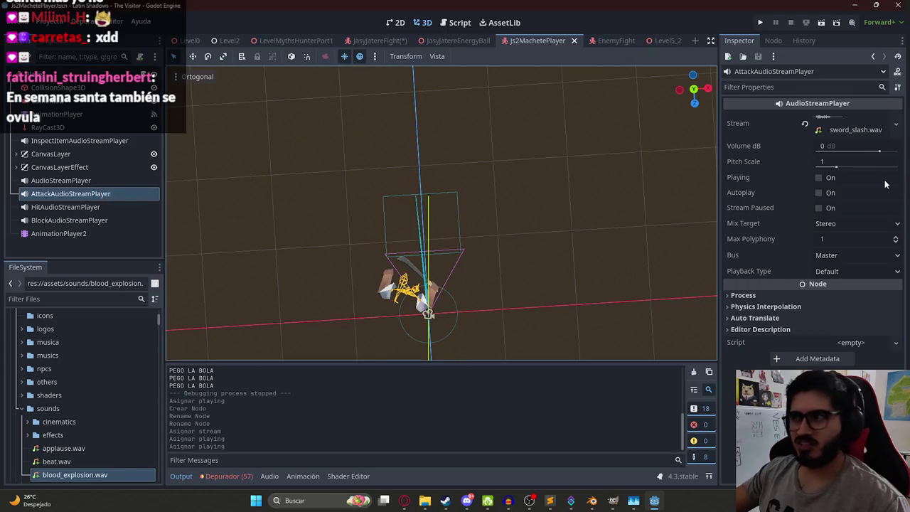
click(818, 177)
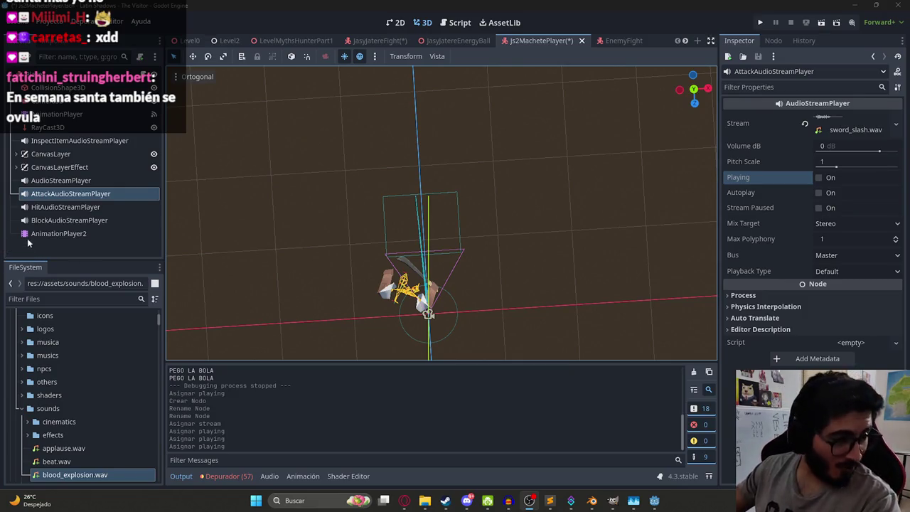
- Preview the player's machete_hit.wav sound on its AudioStreamPlayer
click(571, 502)
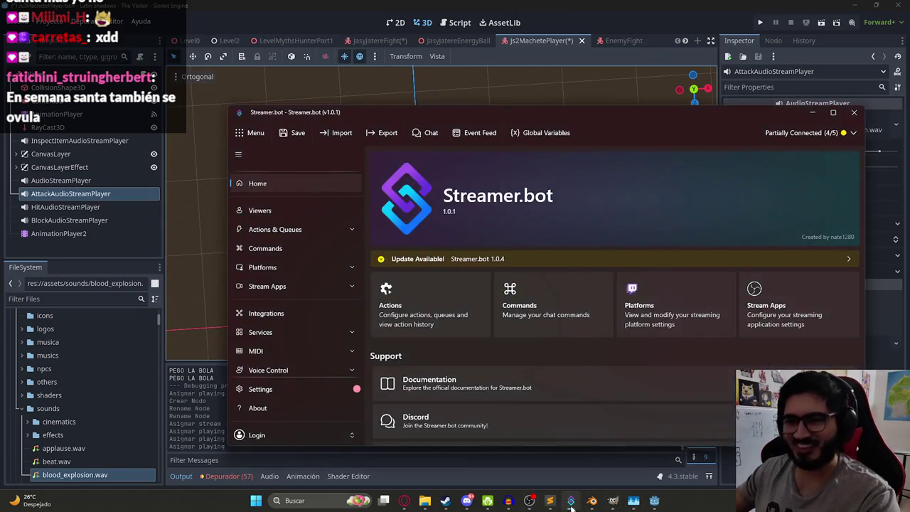
click(570, 501)
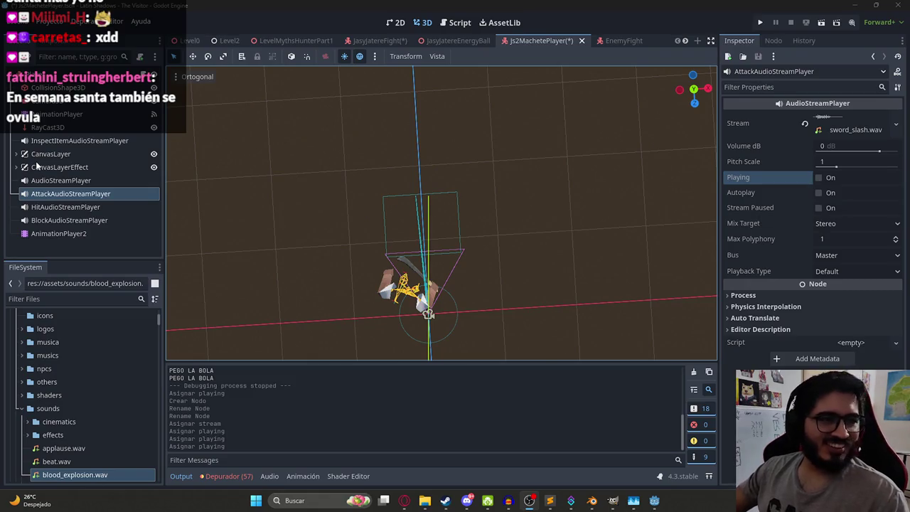
mouse_move(429, 223)
mouse_down()
mouse_move(418, 257)
mouse_move(408, 253)
mouse_up()
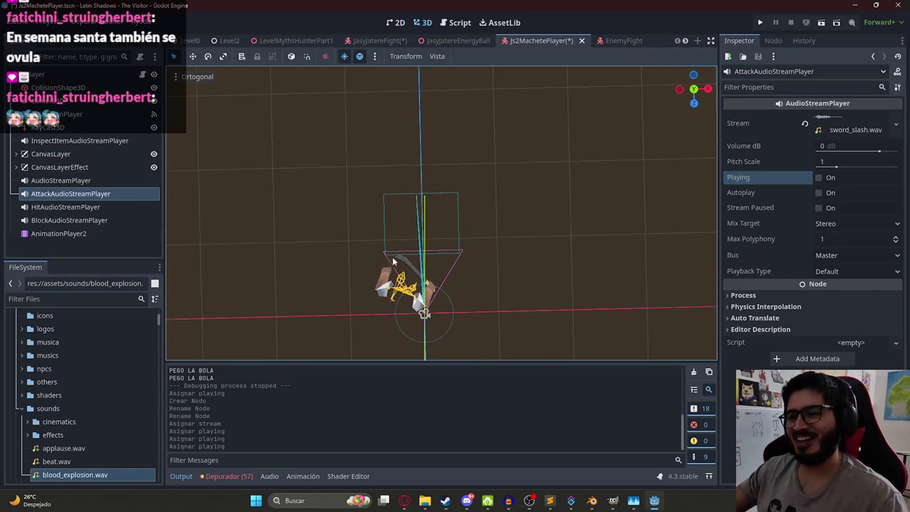
click(65, 181)
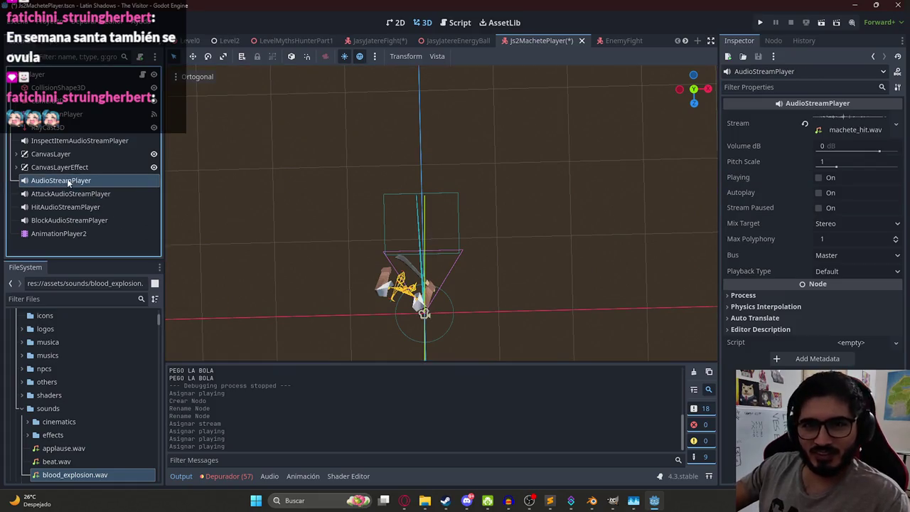
click(826, 177)
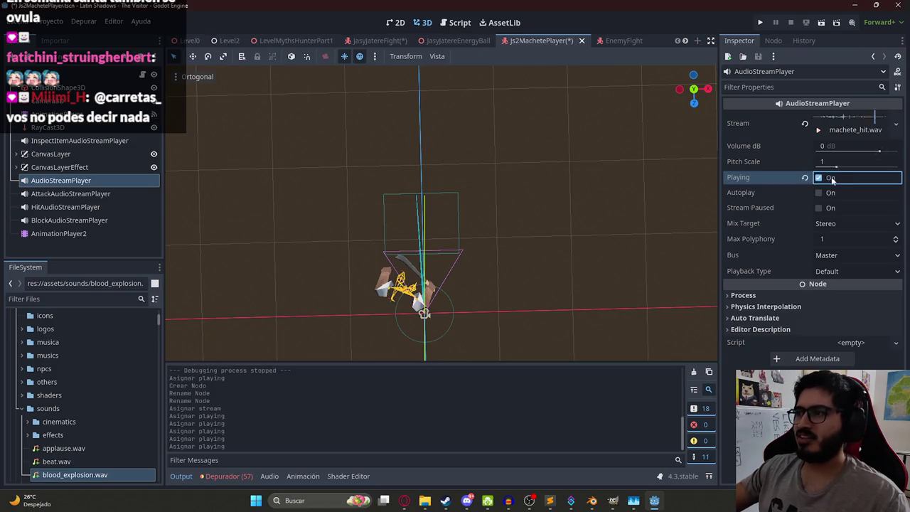
- In JasyJatereFight, replace ReceiveHitAudioStreamPlayer's stream with machete_hit.wav and preview it
click(613, 40)
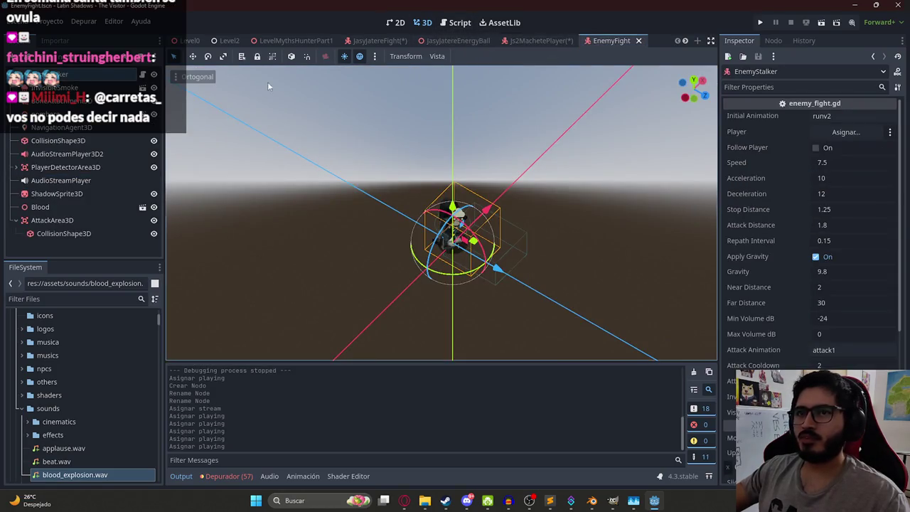
click(411, 41)
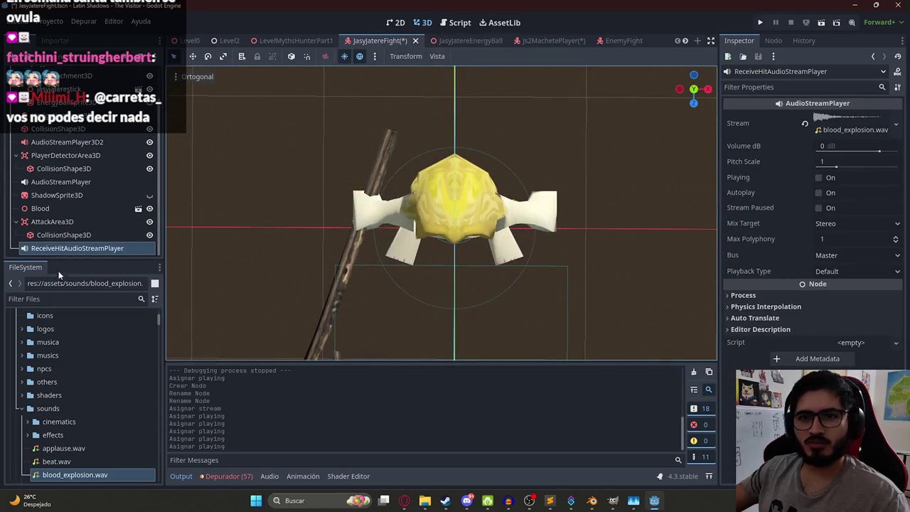
click(85, 300)
text(machete)
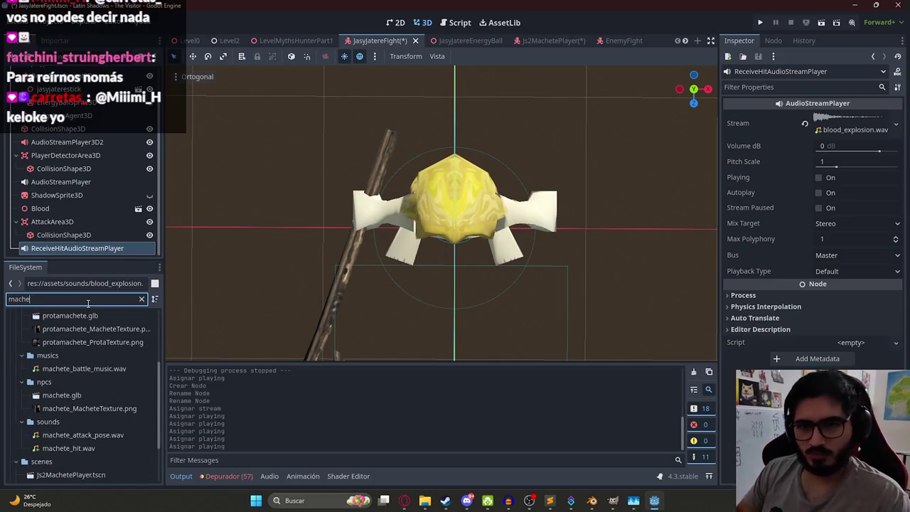
mouse_move(84, 449)
mouse_down()
mouse_move(897, 177)
mouse_move(848, 138)
mouse_up()
click(828, 178)
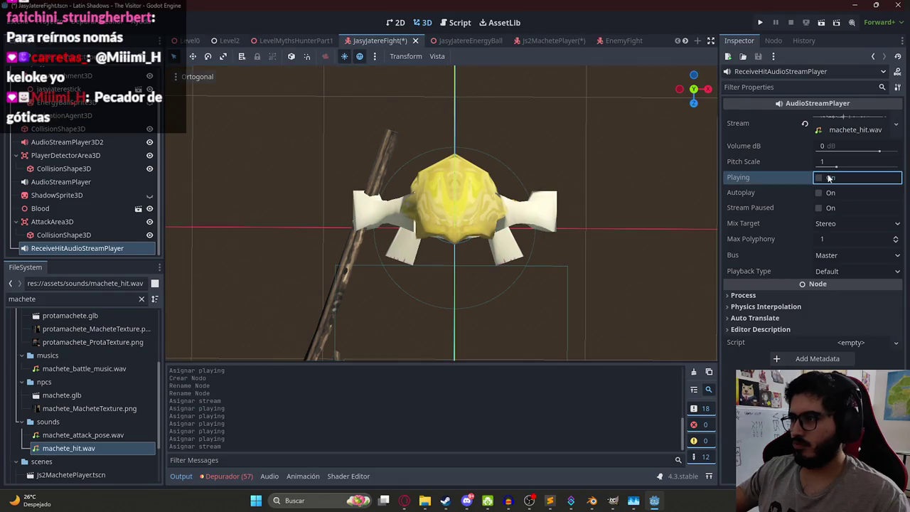
- Copy the ReceiveHitAudioStreamPlayer node name and open the Jasy Jatere enemy script
double_click(85, 248)
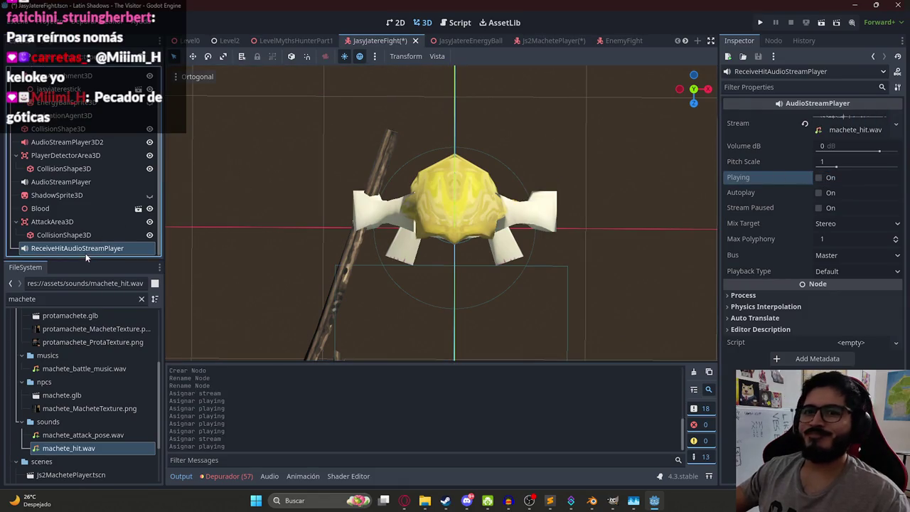
key(Return)
click(137, 75)
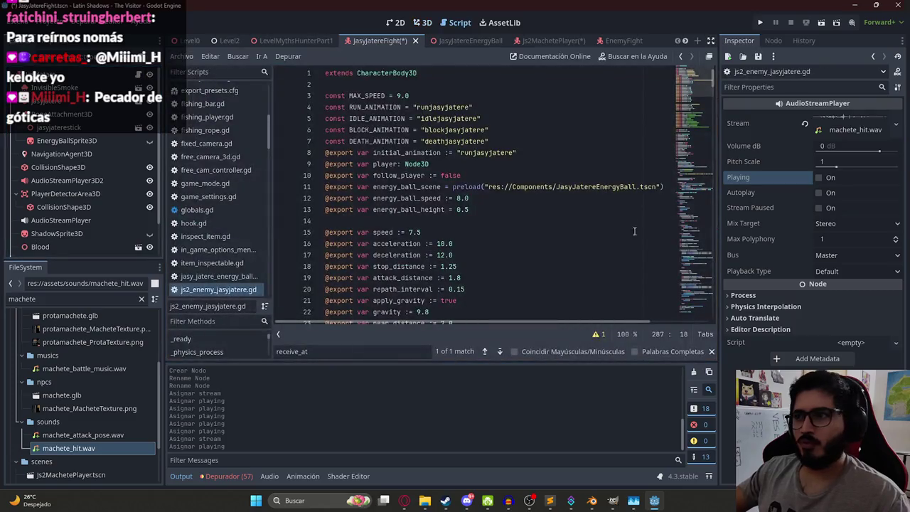
scroll(699, 91, down, 10)
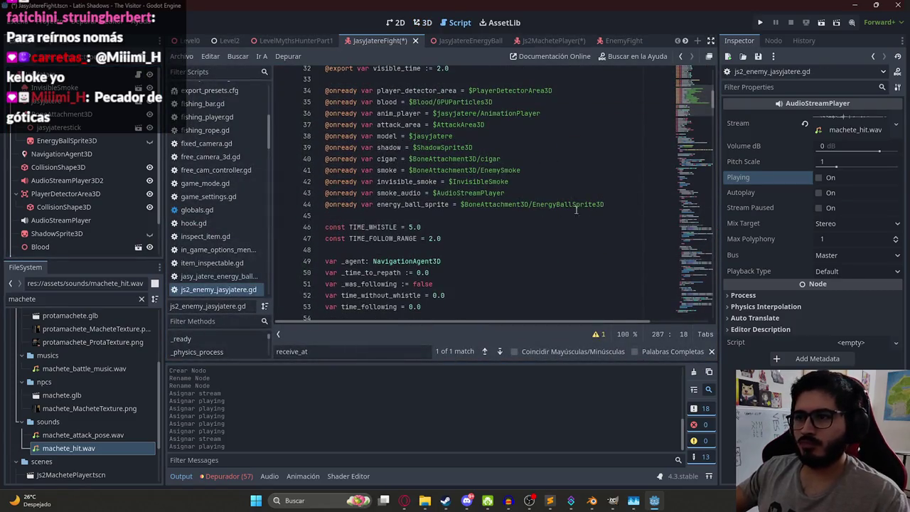
click(616, 210)
text(@onready var)
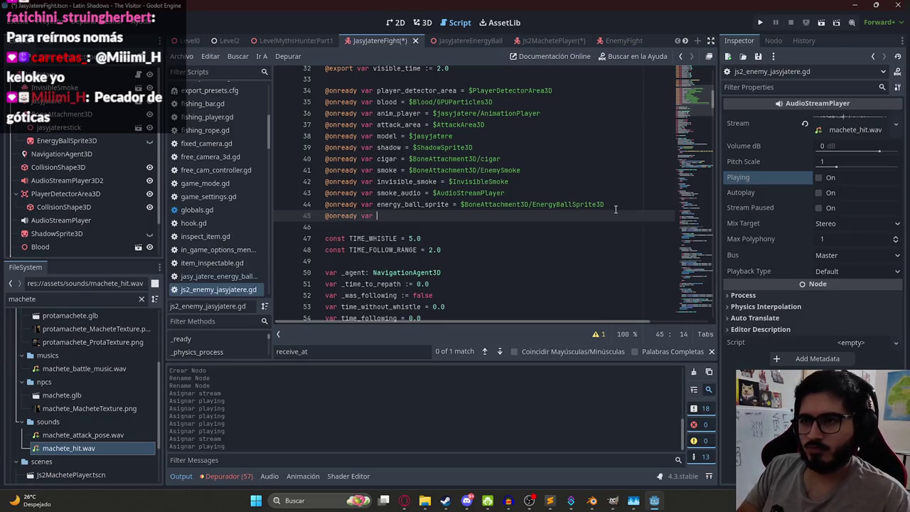
text(ReceiveHitAudioStreamPlayer)
key(ctrl+BackSpace)
text(receive_hi)
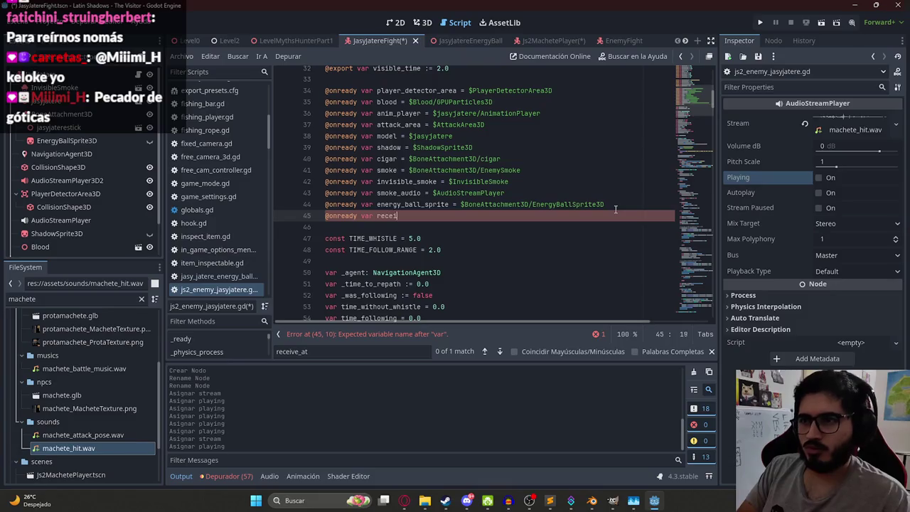
text(t_audio = #$ReceiveHitAudioStreamPlayer)
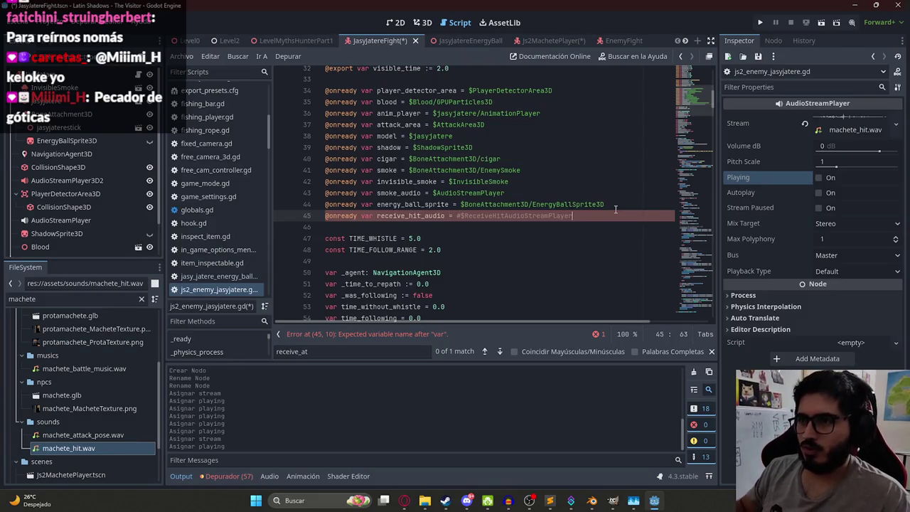
key(BackSpace)
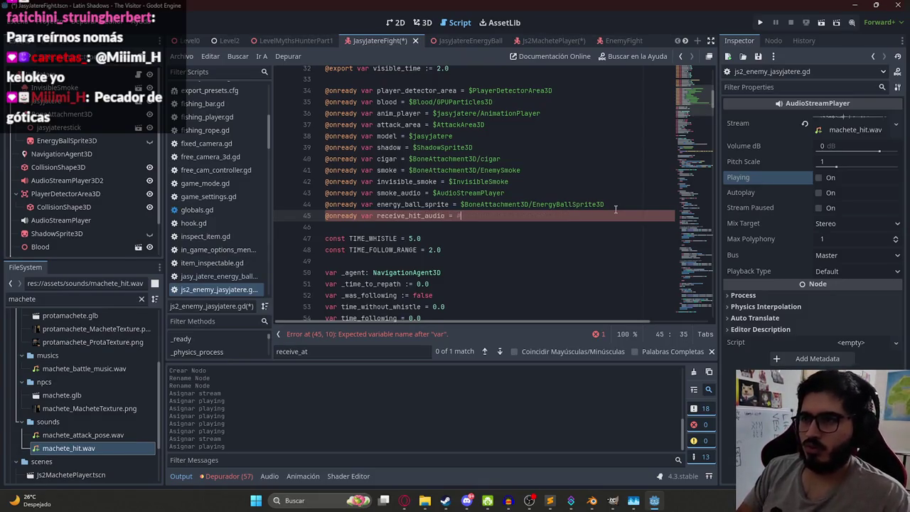
text(ReceiveHitAudioStreamPlayer)
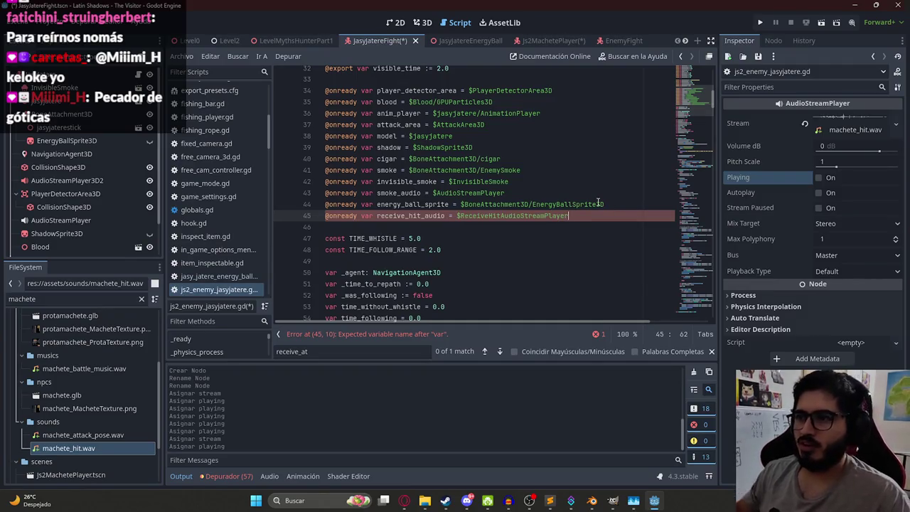
- Try adding receive_hit_audio.play() after the health update line, then undo it
double_click(415, 214)
key(ctrl+c)
key(ctrl+f)
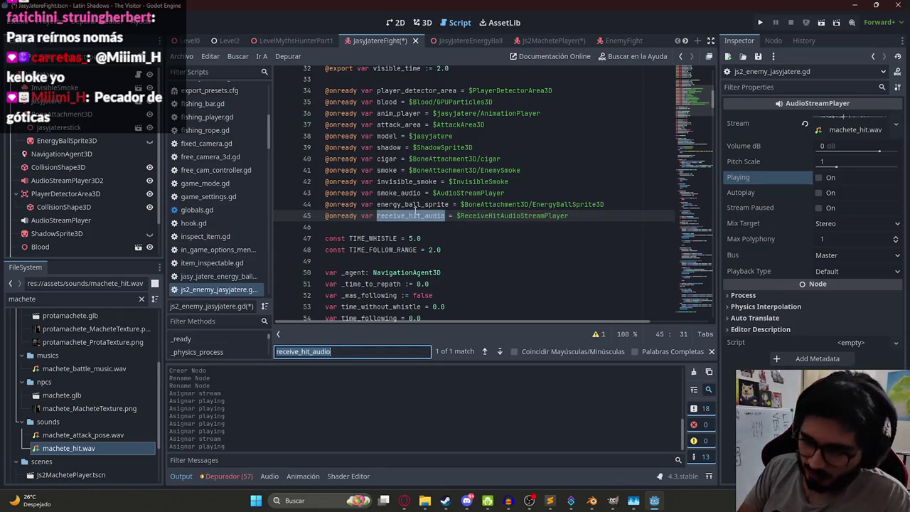
text(blood)
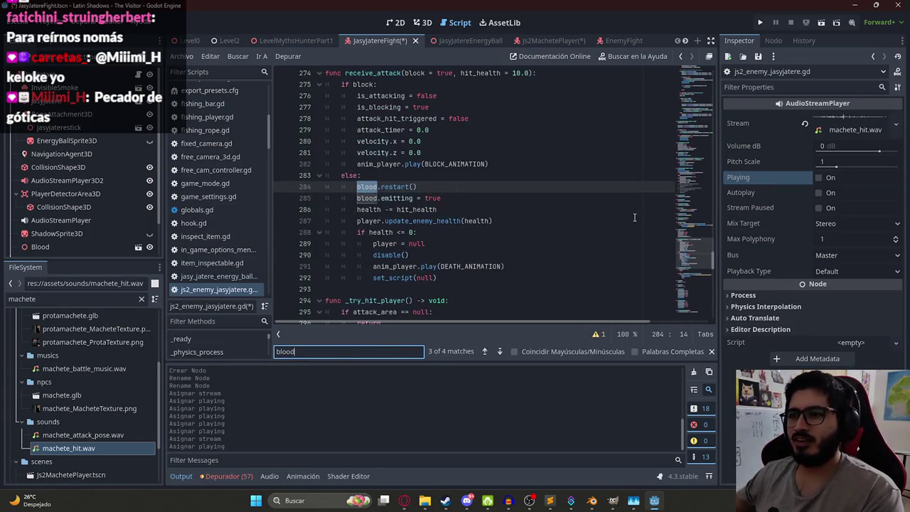
click(527, 221)
key(Return)
key(ctrl+v)
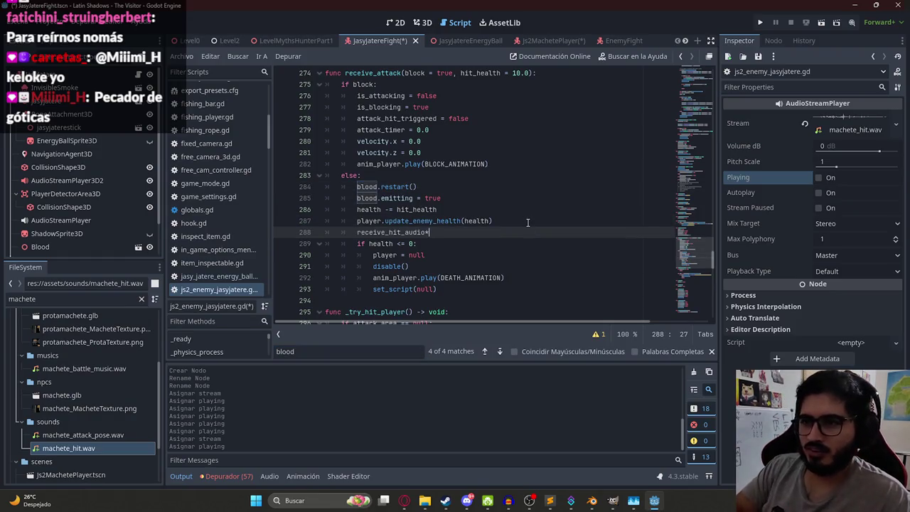
key(ctrl+z)
key(ctrl+z)
key(ctrl+v)
text(.pl)
key(Return)
key(ctrl+z)
key(ctrl+z)
key(ctrl+z)
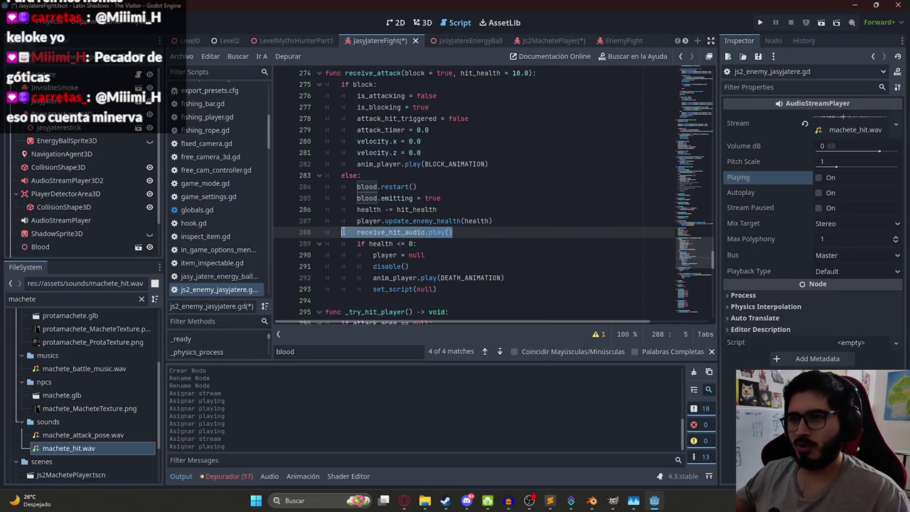
- Insert receive_hit_audio.play() as the first line of receive_attack's else branch
click(409, 177)
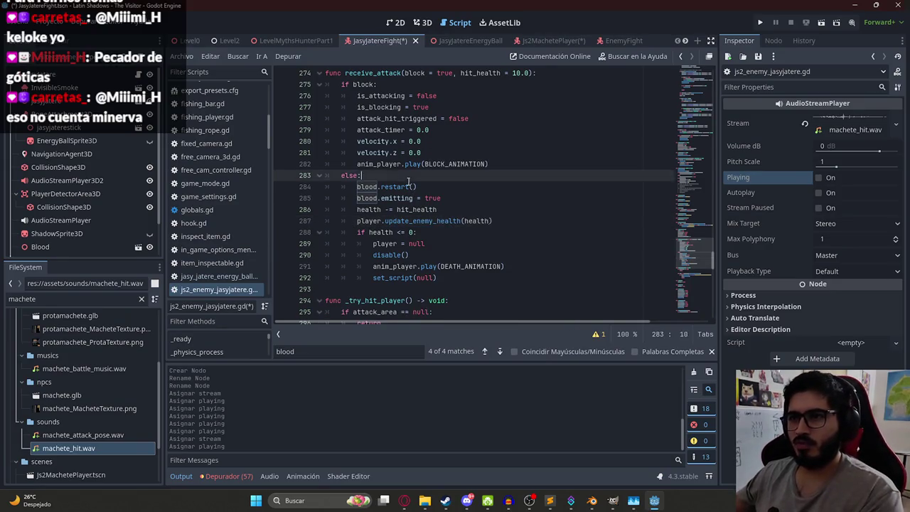
key(Return)
text(receive_hit_audio.play())
click(310, 37)
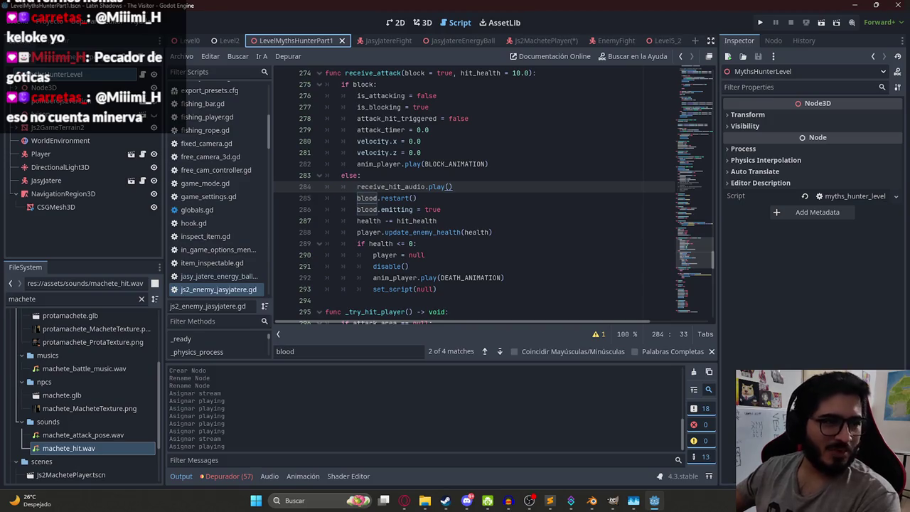
- Change a Debug menu option and review the receive_hit_audio and blood lines in receive_attack
click(284, 57)
click(298, 118)
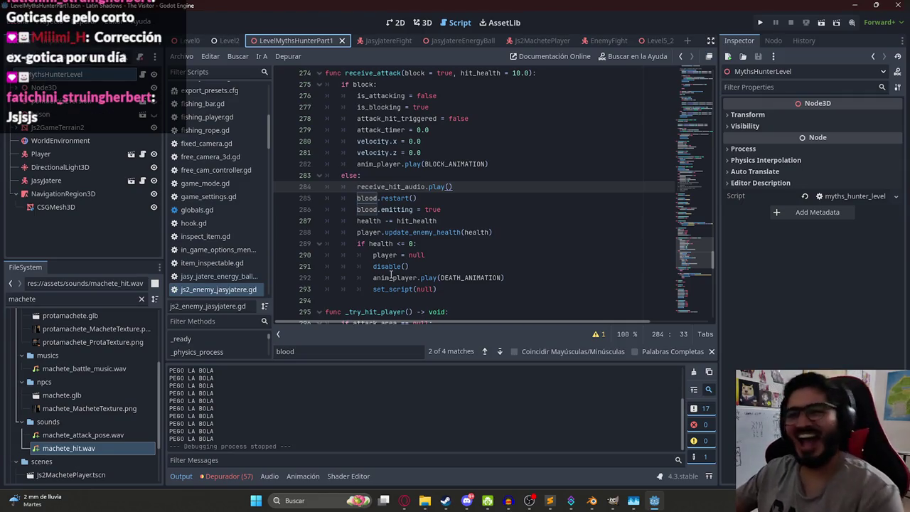
key(Down)
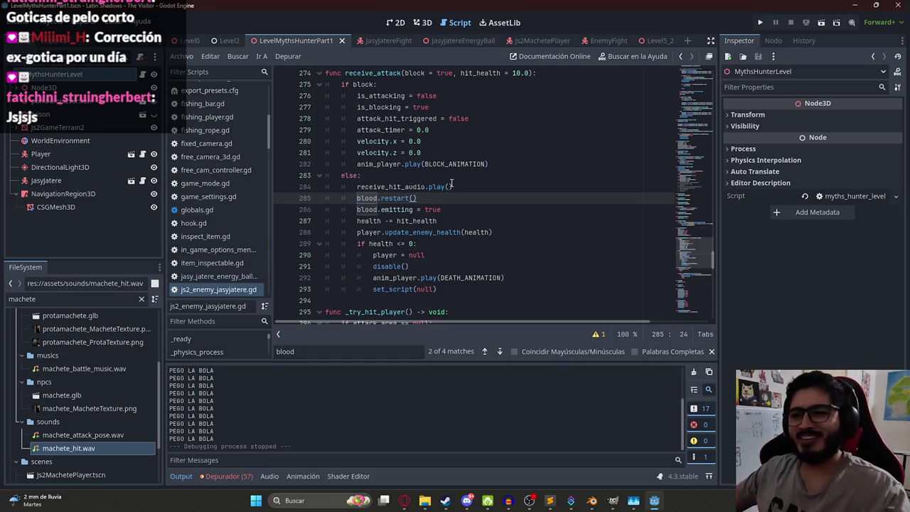
click(448, 188)
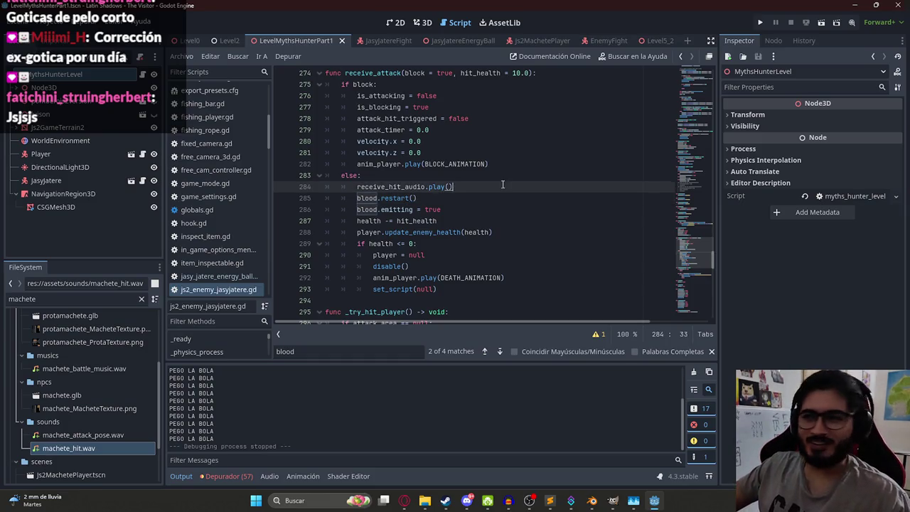
click(380, 199)
key(Escape)
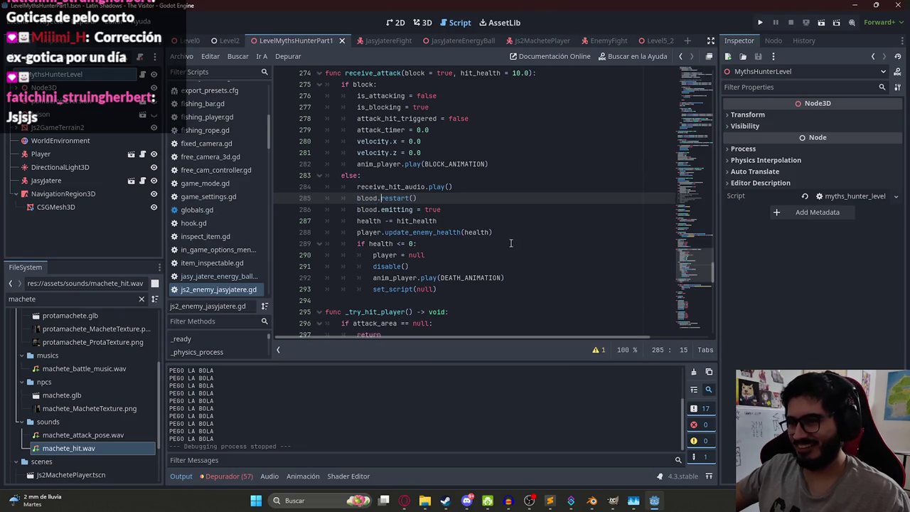
double_click(375, 189)
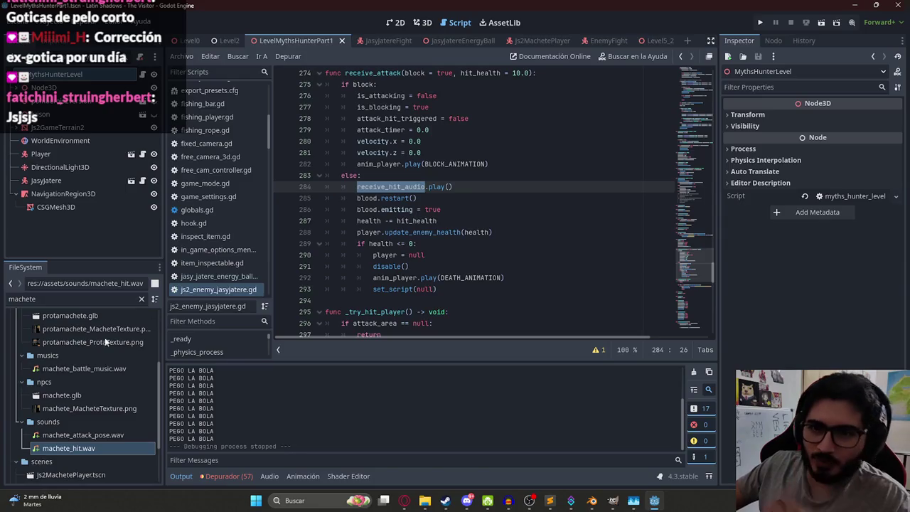
- Filter the FileSystem for 'blood' and open the BloodSpray.tscn scene
double_click(61, 298)
text(blood)
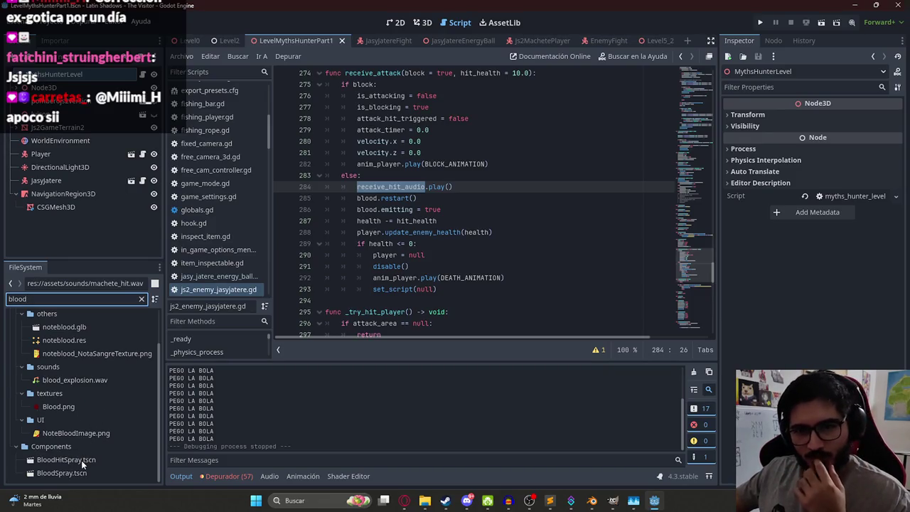
double_click(64, 472)
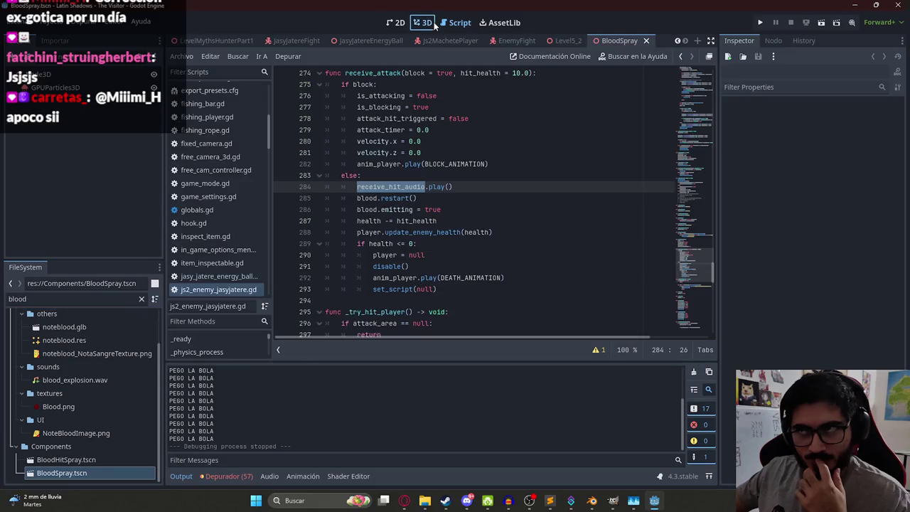
- Open the BloodHitSpray scene and toggle its GPUParticles3D Emitting to preview the burst
click(432, 23)
double_click(85, 459)
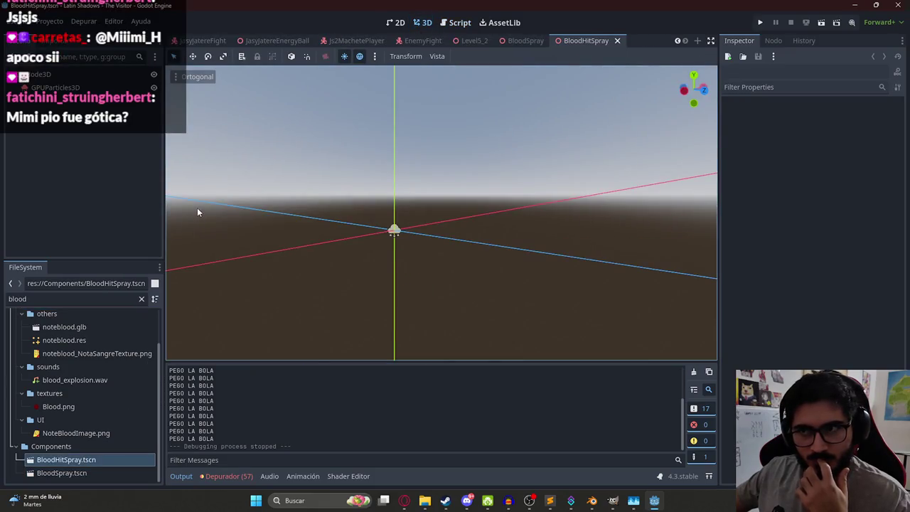
click(55, 87)
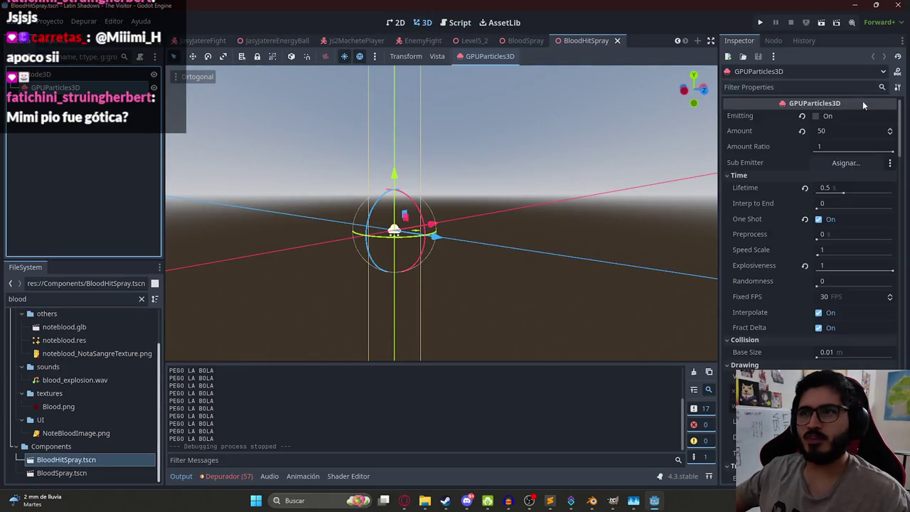
click(815, 116)
- Duplicate the BloodHitSpray scene file as BloodHitSprayJs2.tscn in FileSystem
click(76, 462)
key(ctrl+d)
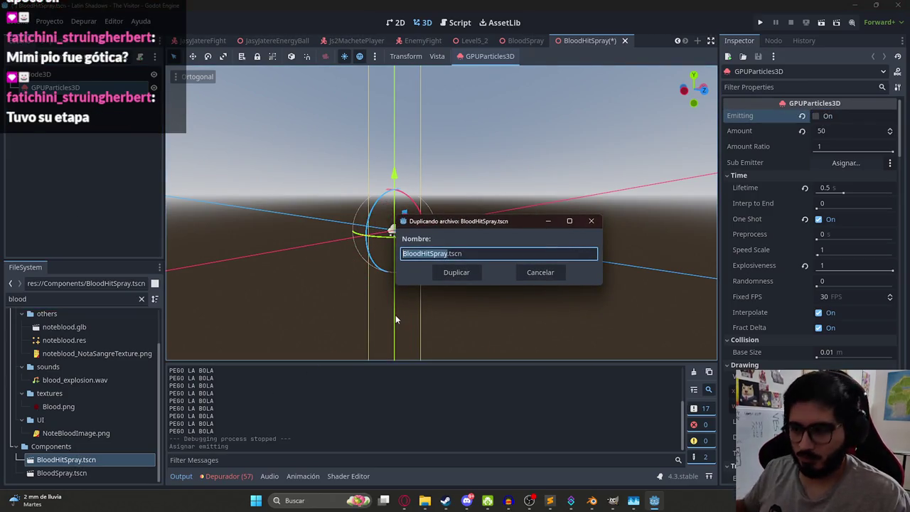
key(Right)
text(F)
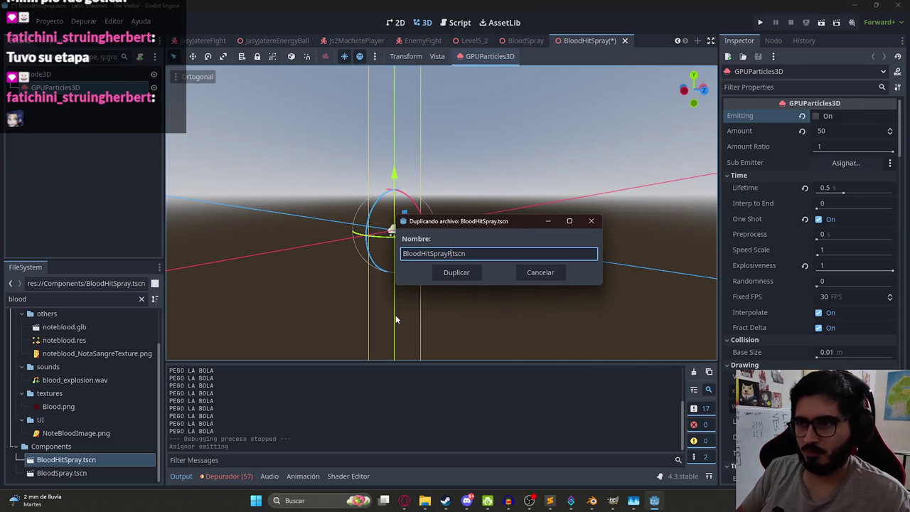
key(BackSpace)
key(BackSpace)
key(BackSpace)
text(Js2)
key(Return)
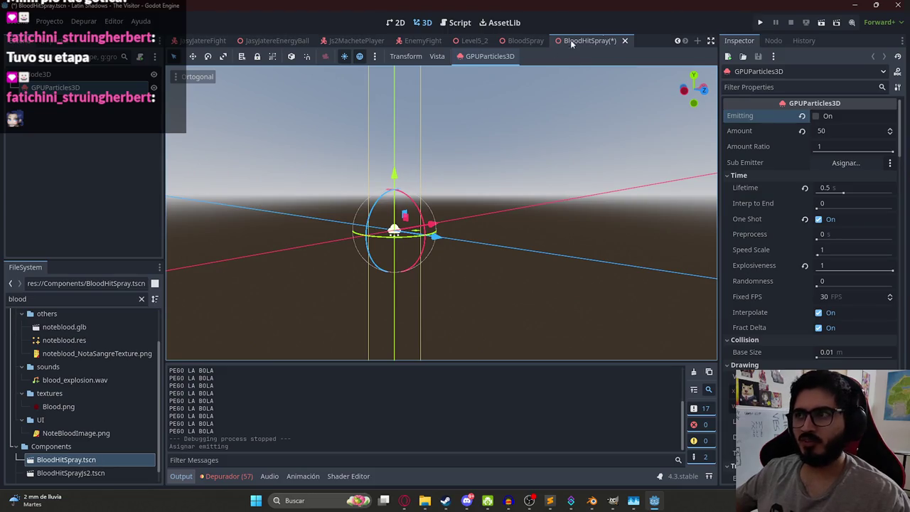
- Save the original BloodHitSpray scene with Ctrl+S and close its tab
click(547, 40)
key(ctrl+s)
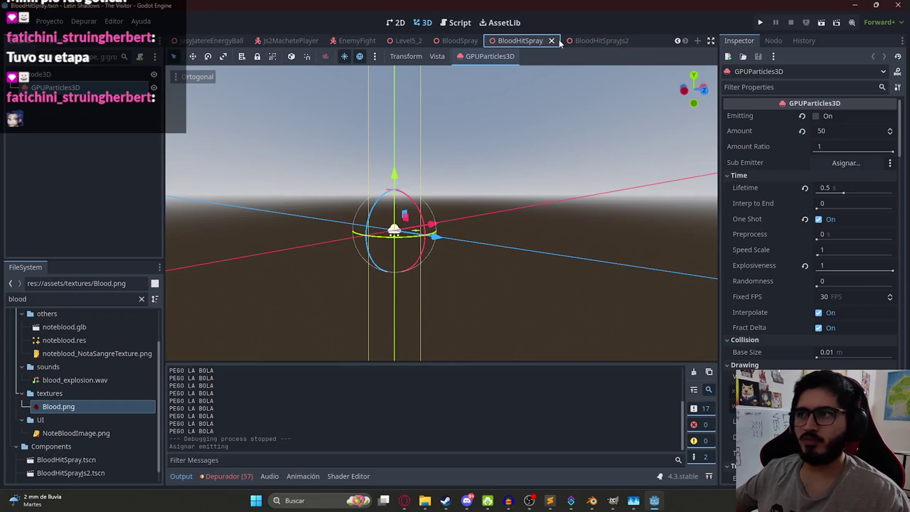
click(553, 41)
- Close the BloodHitSpray and BloodSpray tabs and switch to BloodHitSprayJs2
click(601, 41)
click(540, 41)
click(552, 41)
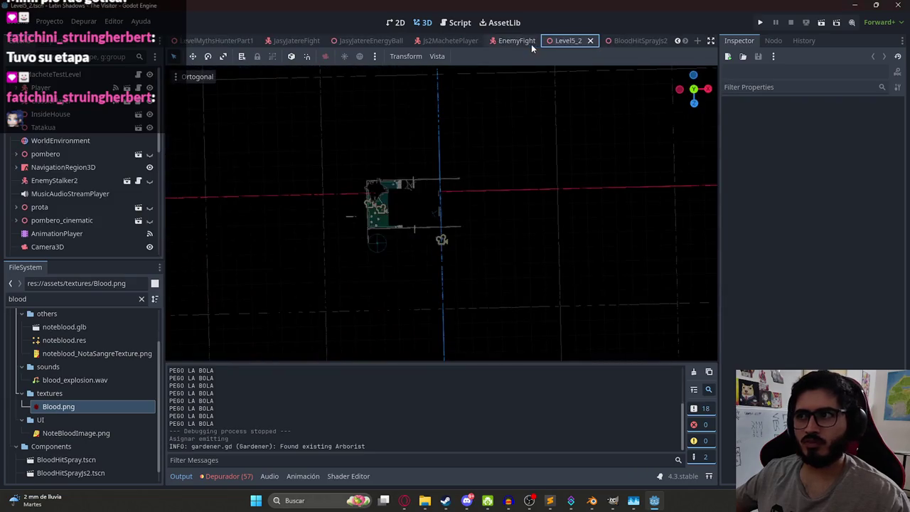
click(624, 41)
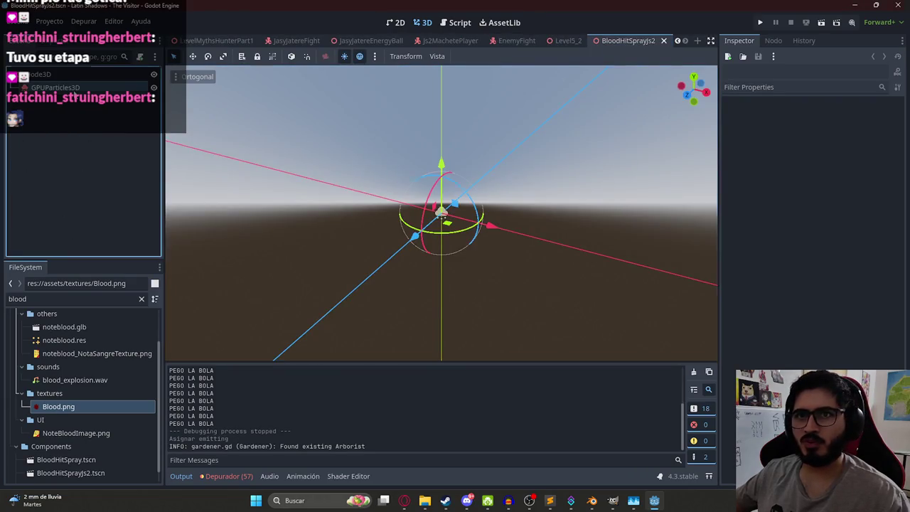
- Enable Emitting and turn off One Shot under Time for continuous particles
click(825, 118)
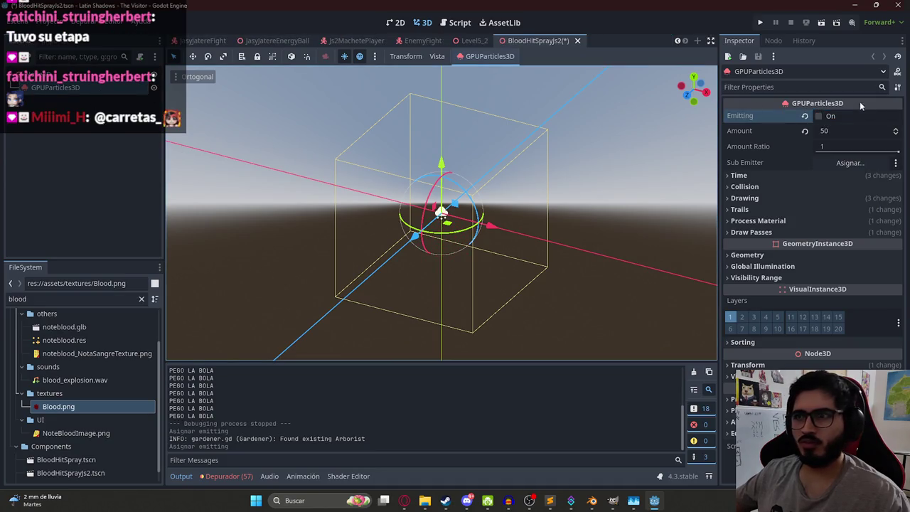
scroll(390, 201, up, 3)
click(825, 117)
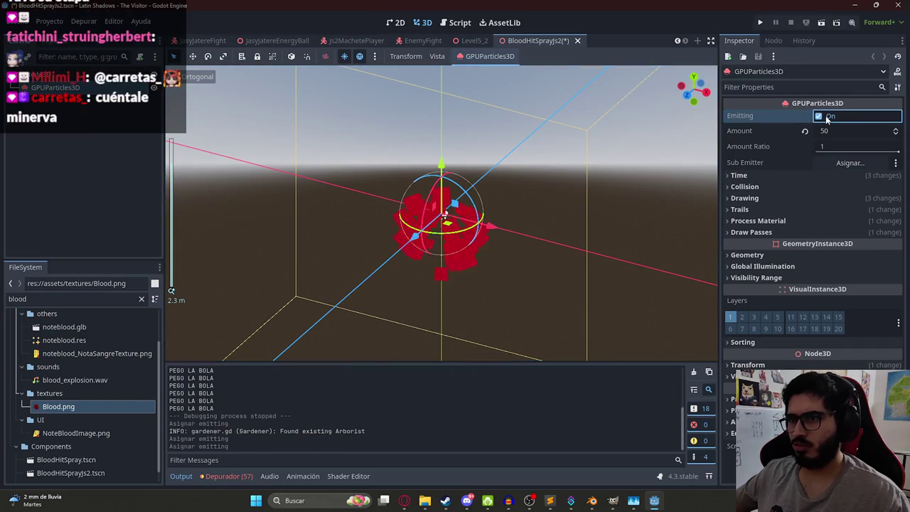
click(771, 173)
click(819, 220)
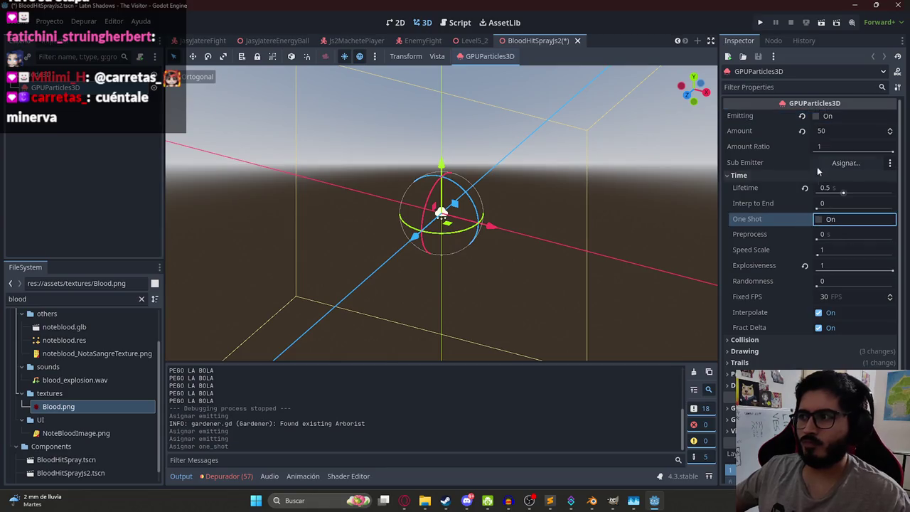
click(815, 116)
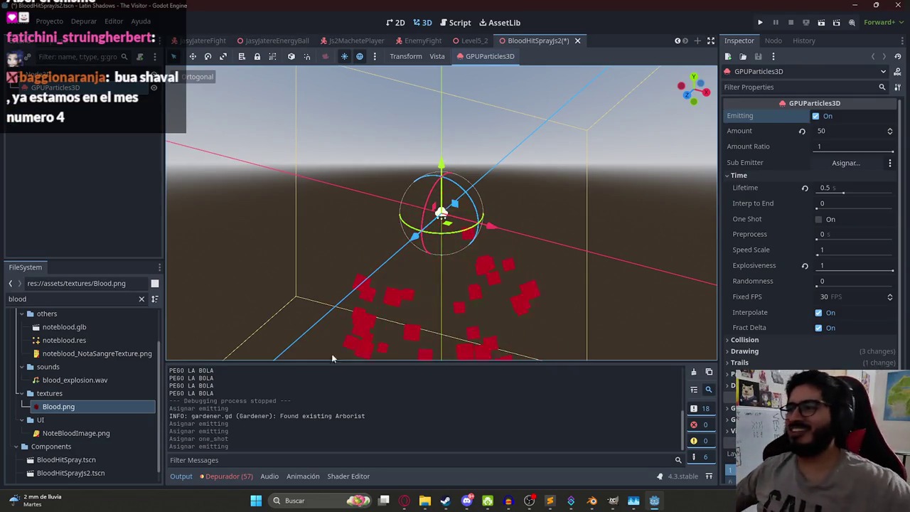
- Expand the Trails and Drawing property groups of the particles
scroll(775, 311, down, 2)
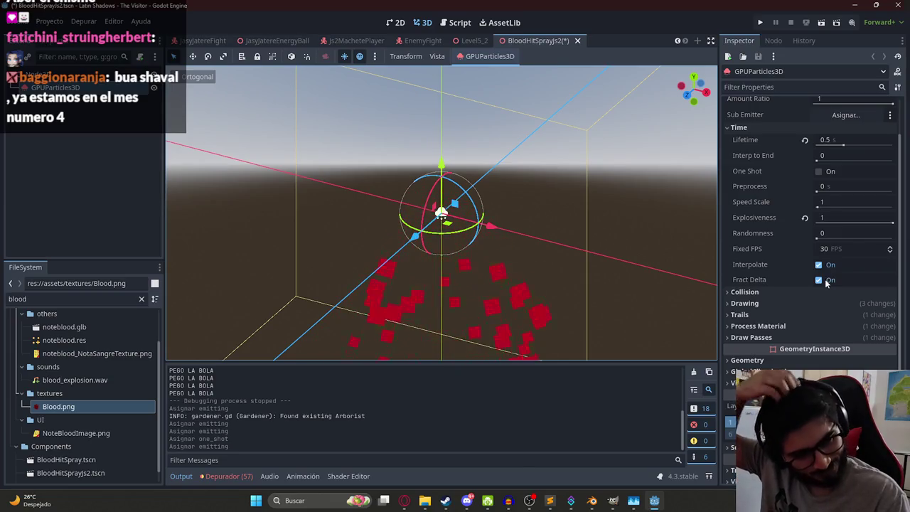
scroll(810, 285, down, 3)
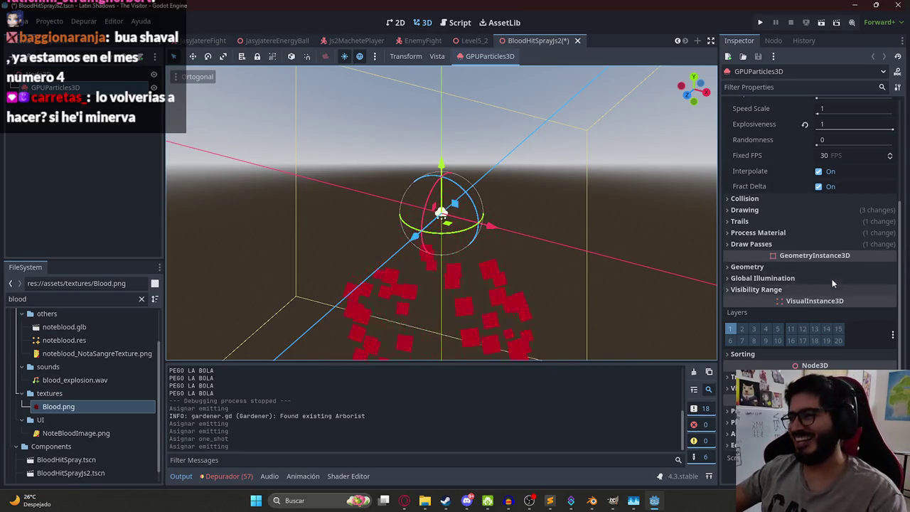
click(757, 220)
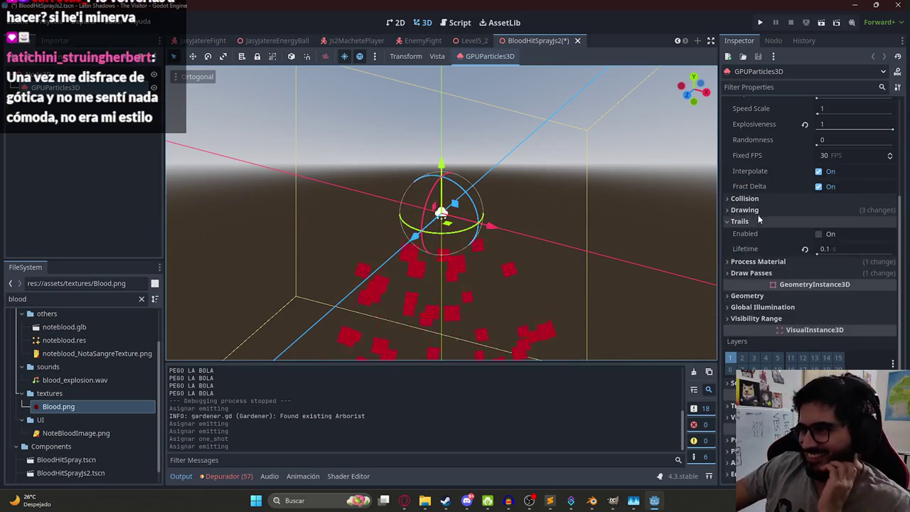
click(755, 210)
scroll(807, 217, down, 2)
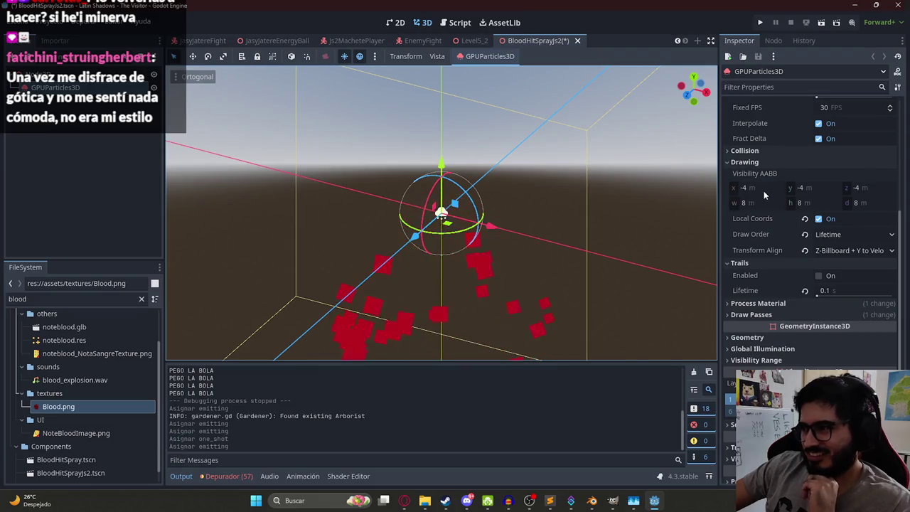
- Expand Draw Passes and the Pass 1 mesh, then undo to clear the Pass 1 mesh
scroll(768, 253, down, 2)
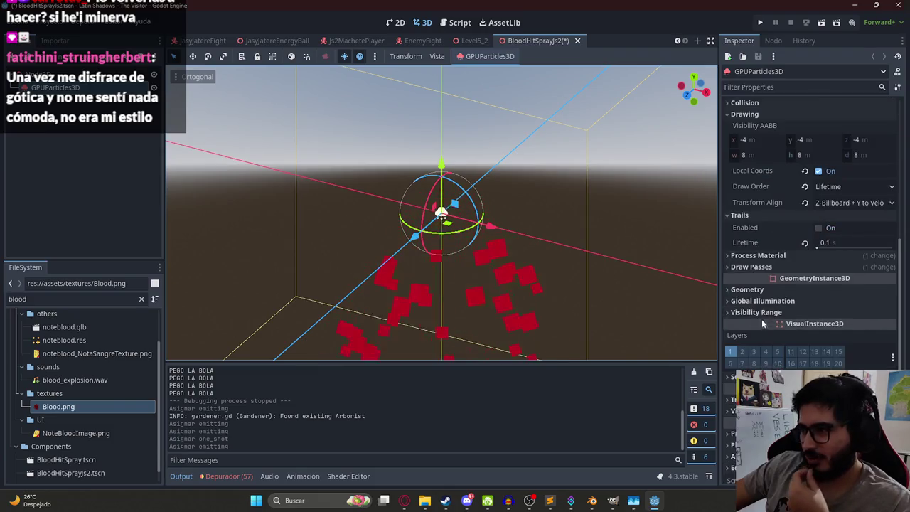
click(769, 265)
click(772, 255)
scroll(774, 263, down, 4)
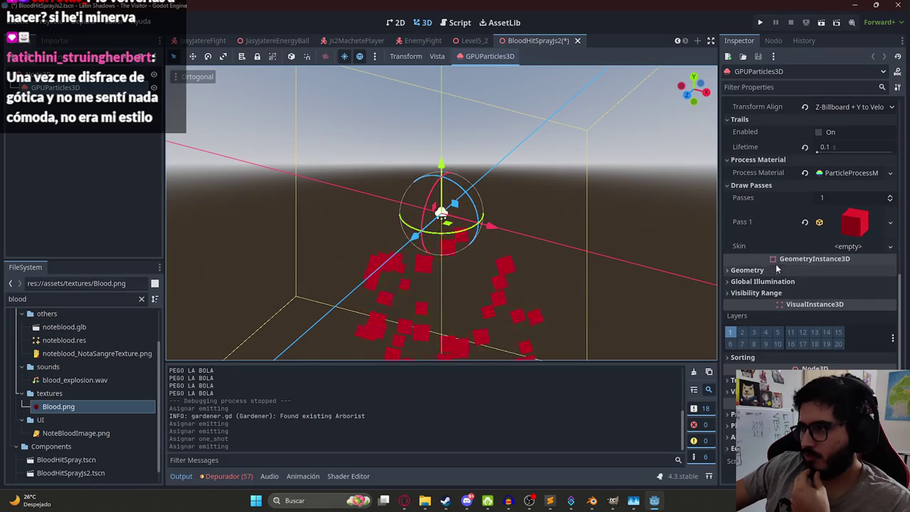
click(864, 223)
click(889, 222)
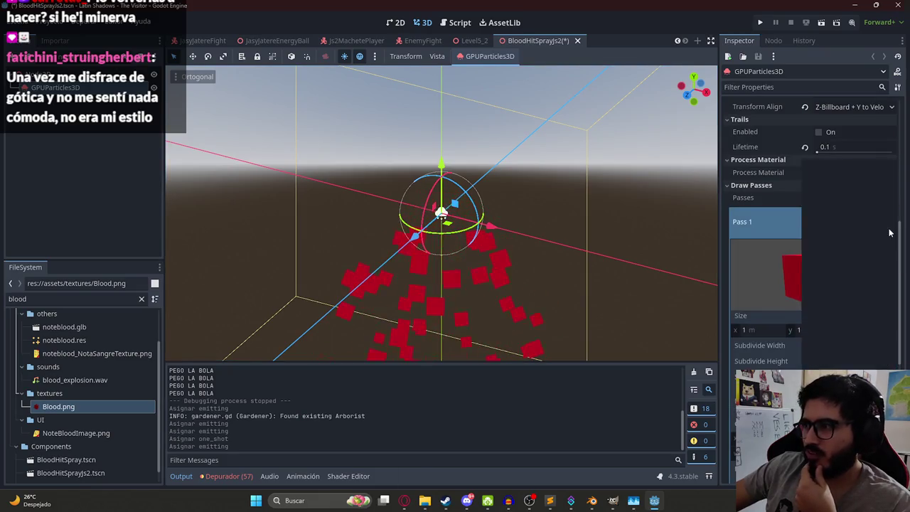
click(758, 228)
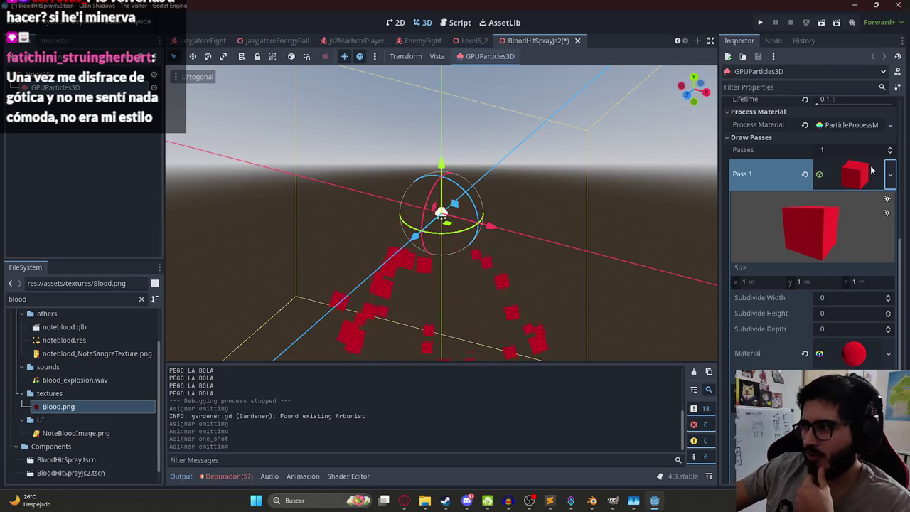
click(811, 221)
key(ctrl+z)
- Assign a new BoxMesh to Pass 1, then clear it back to empty
click(837, 227)
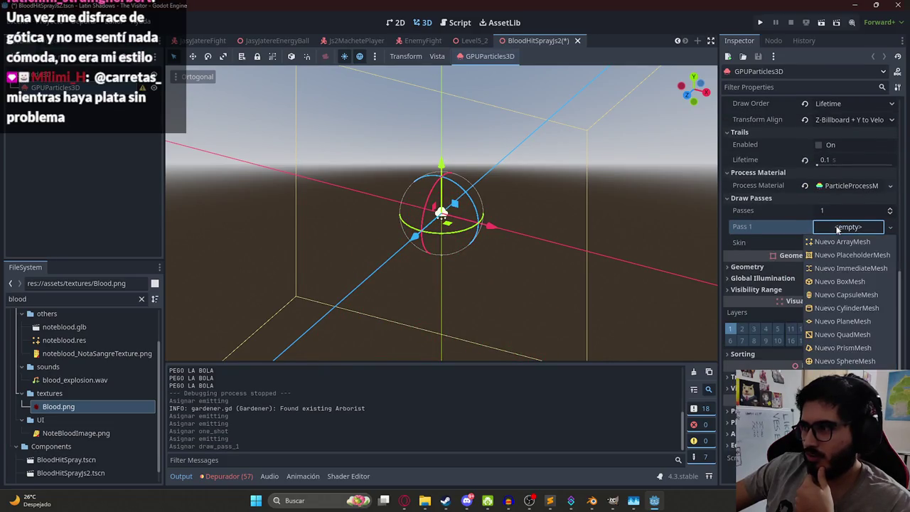
click(840, 281)
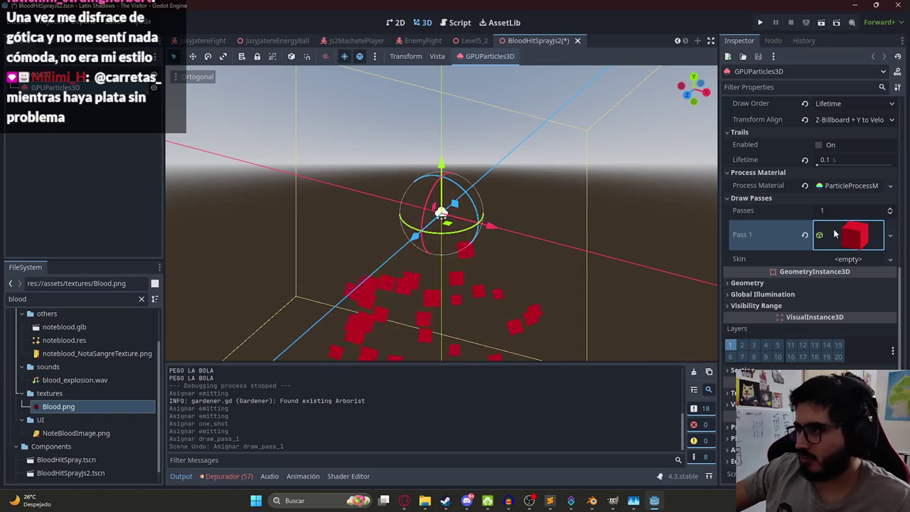
click(853, 235)
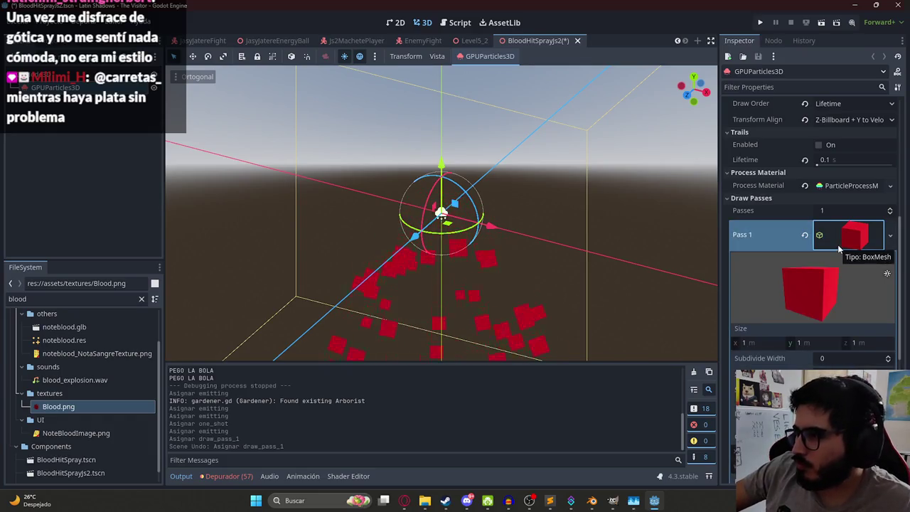
click(804, 235)
click(852, 227)
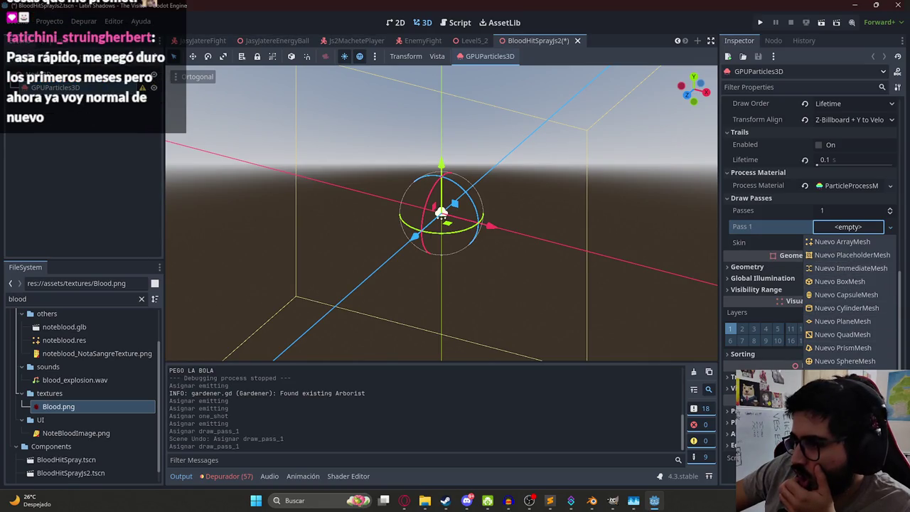
- Give Pass 1 a new PointMesh with a new StandardMaterial3D and set its albedo to red
click(842, 361)
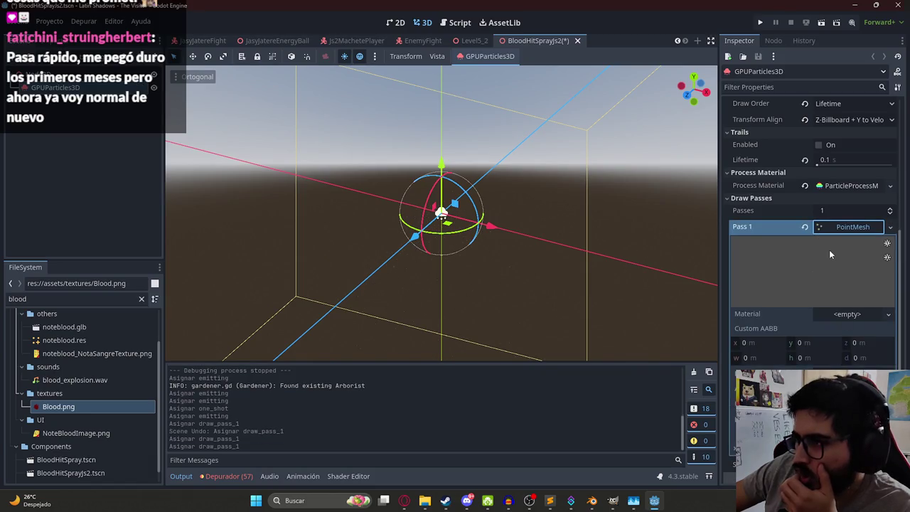
click(836, 314)
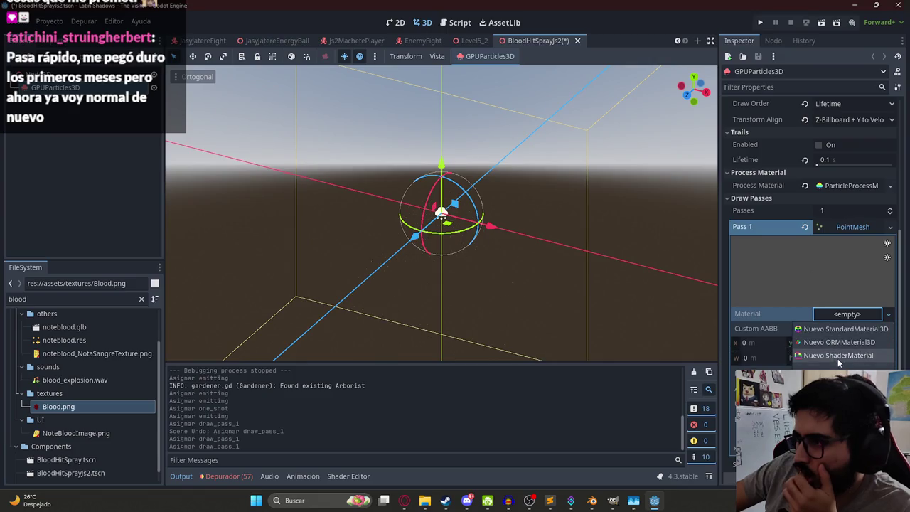
click(843, 329)
click(845, 327)
scroll(842, 331, down, 4)
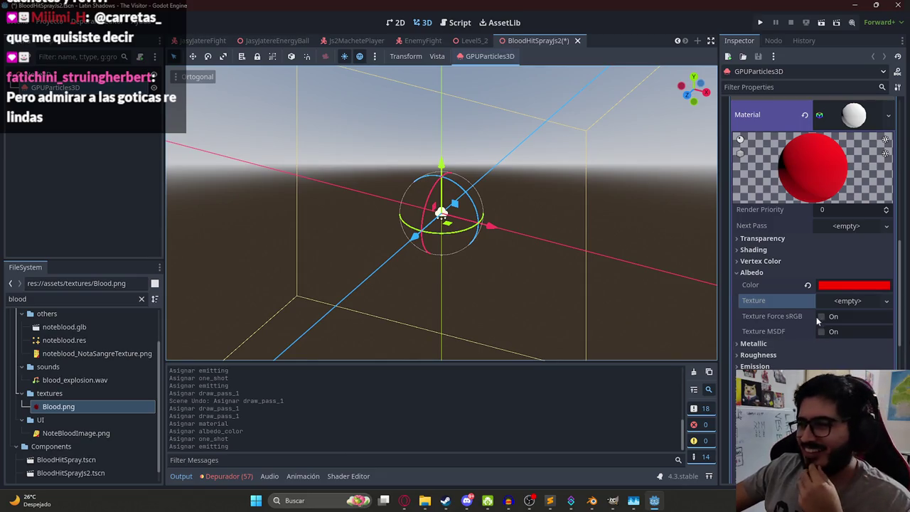
scroll(485, 253, up, 3)
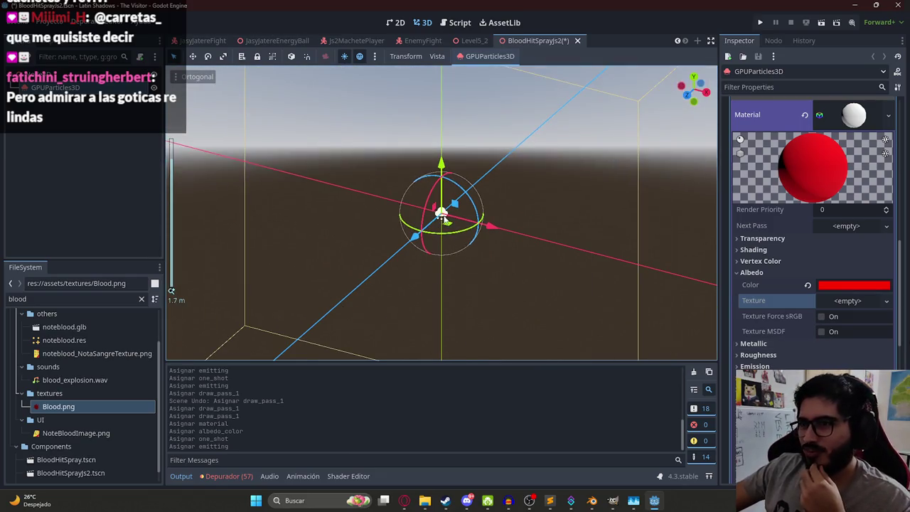
scroll(445, 220, down, 5)
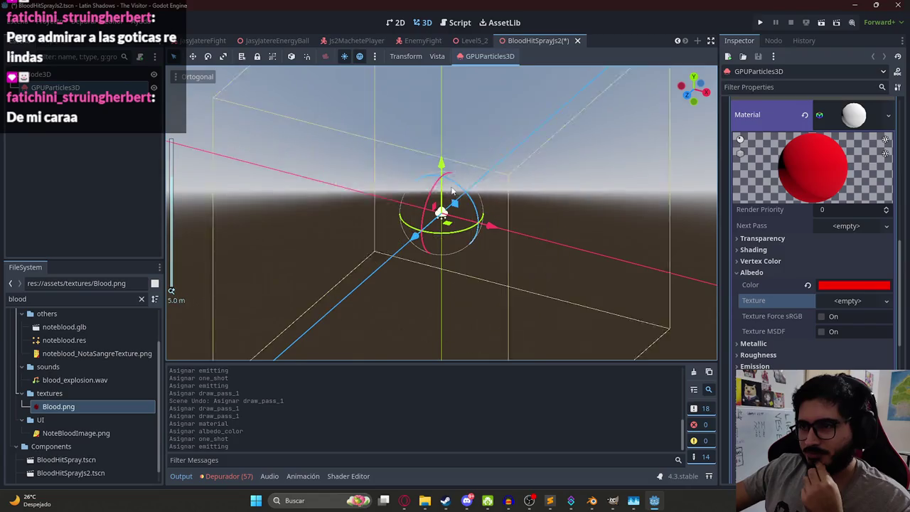
scroll(453, 195, up, 3)
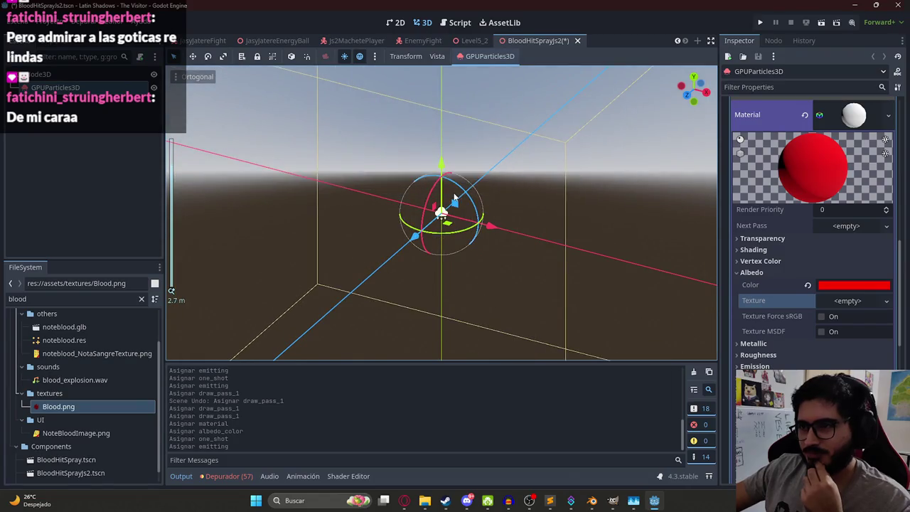
scroll(364, 245, up, 2)
scroll(364, 246, down, 4)
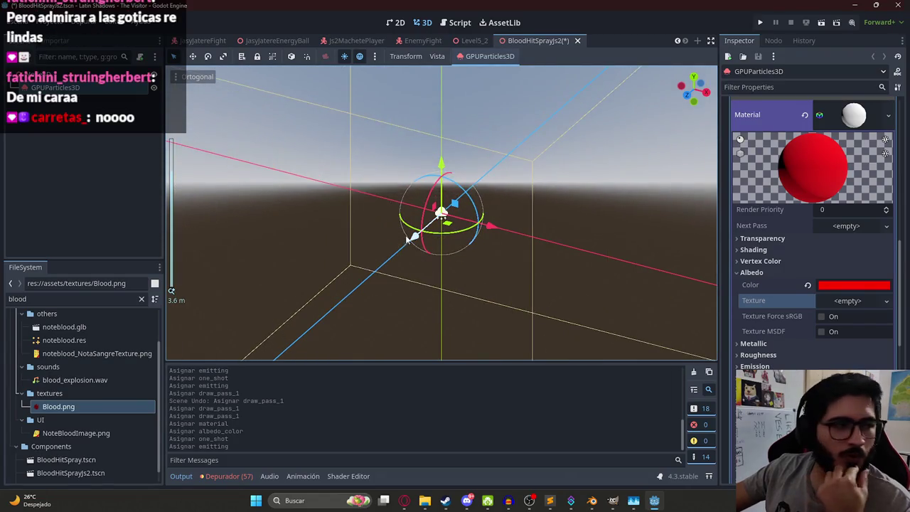
scroll(503, 228, down, 3)
mouse_move(503, 218)
mouse_down()
mouse_move(398, 240)
mouse_move(442, 206)
mouse_up()
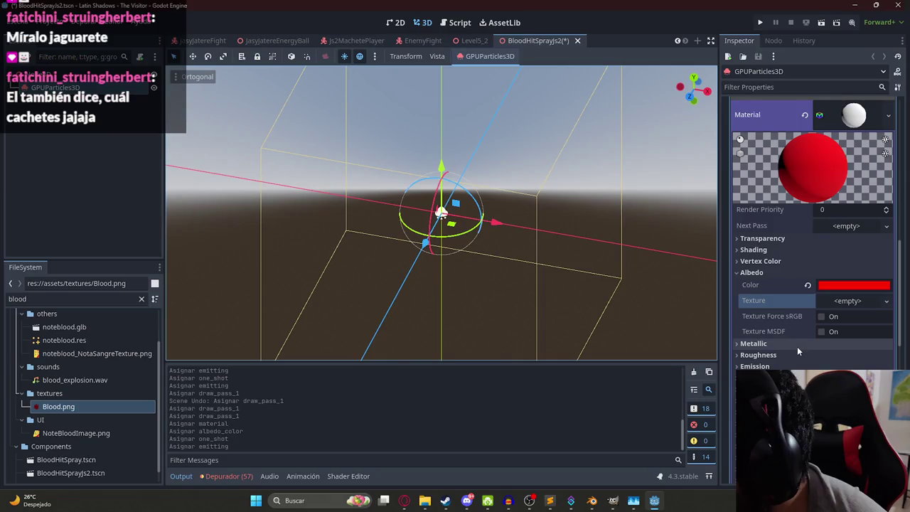
scroll(791, 258, down, 3)
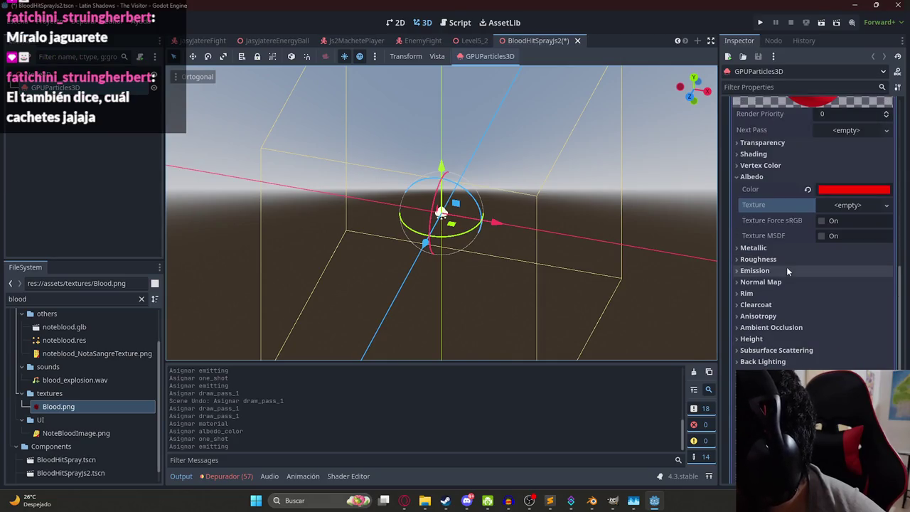
scroll(842, 276, up, 8)
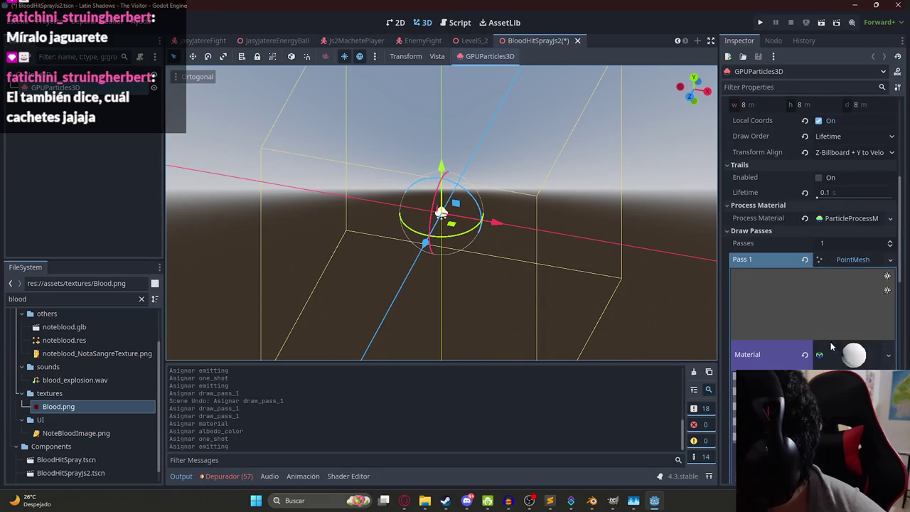
- Set the GPUParticles3D Amount to 500
click(842, 243)
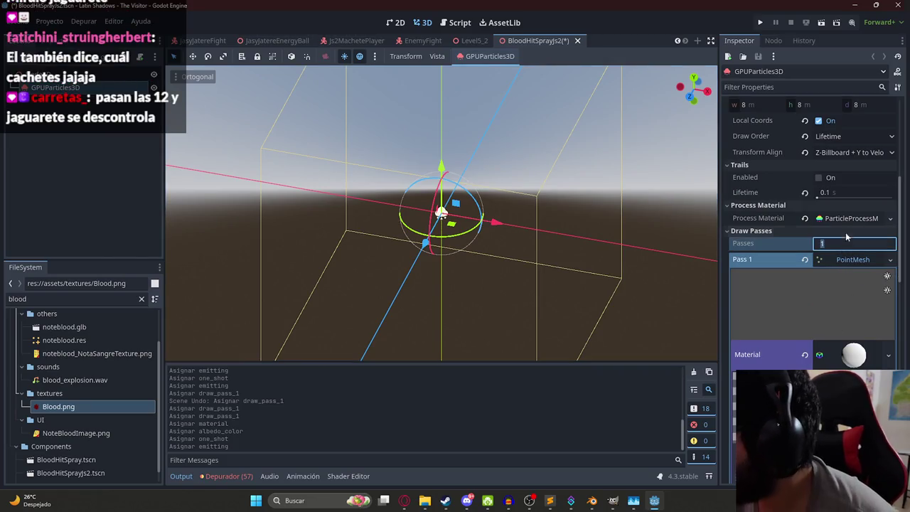
scroll(845, 231, up, 6)
click(824, 131)
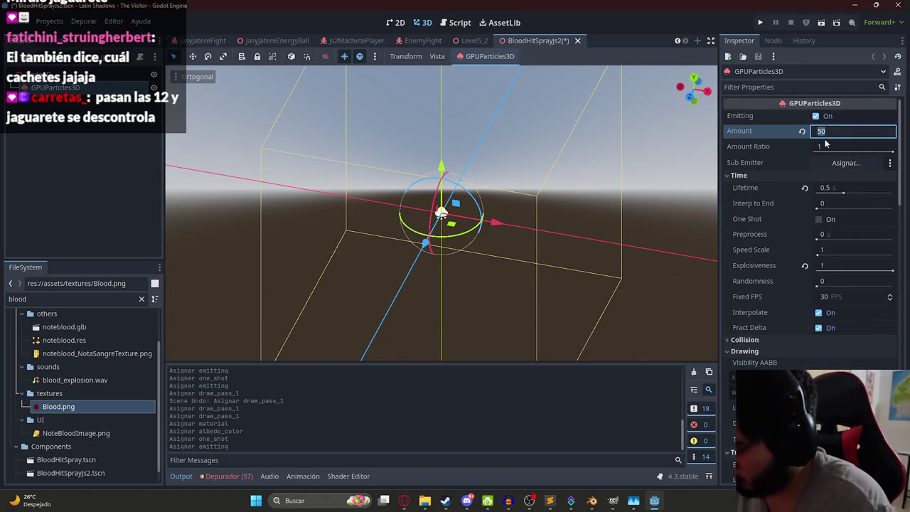
text(500)
key(Return)
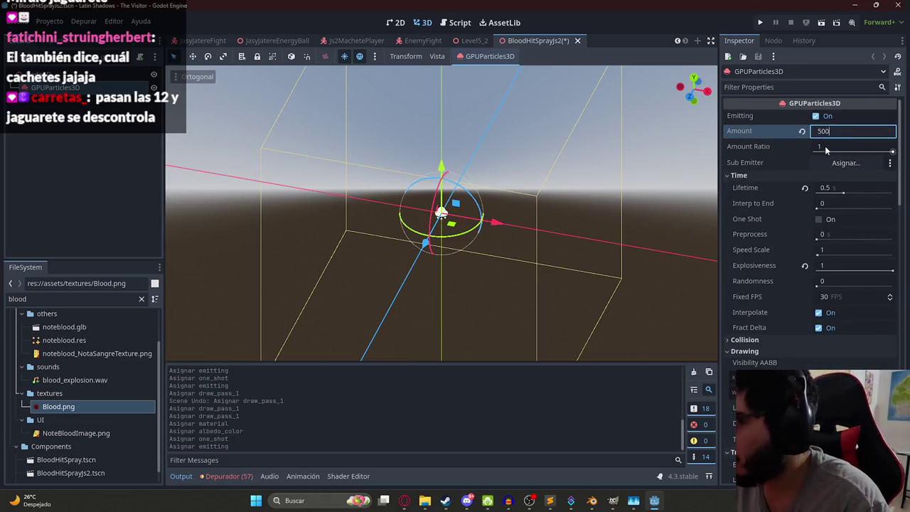
- Try an Amount of 1000, then set it back to 500
scroll(441, 260, up, 2)
scroll(442, 257, down, 3)
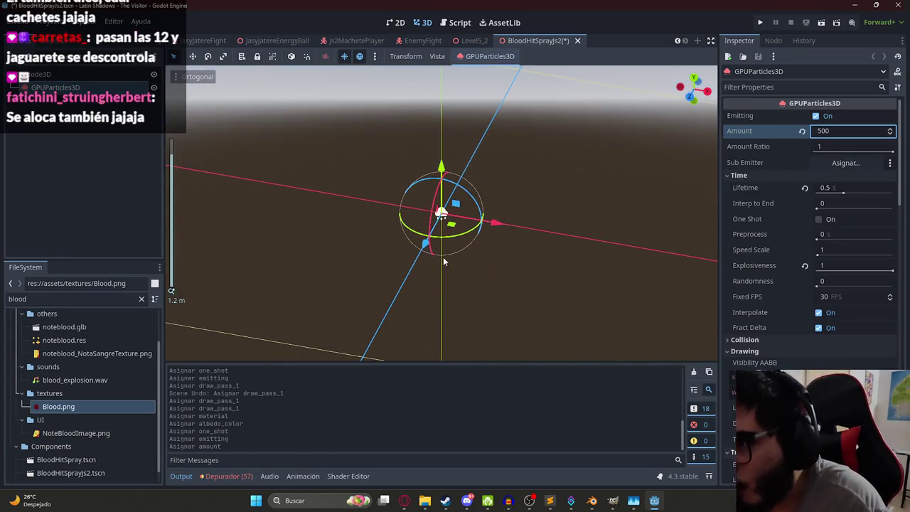
scroll(458, 270, down, 3)
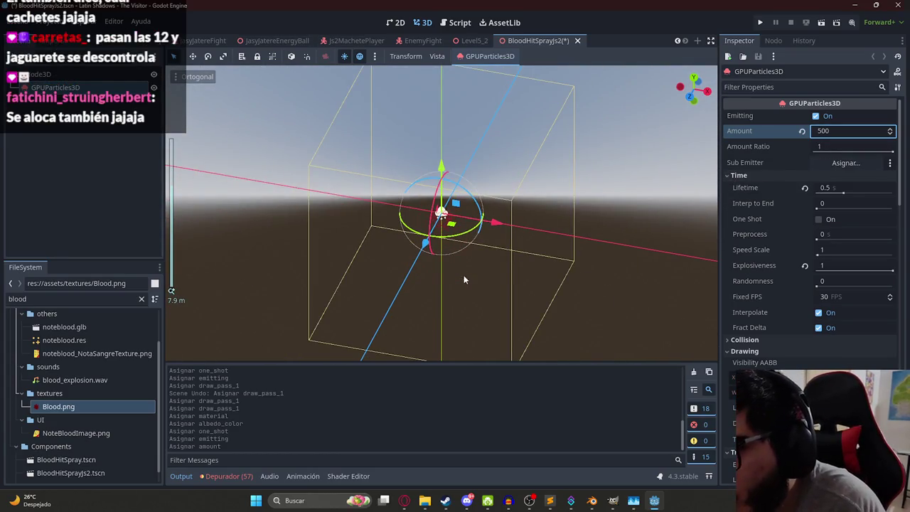
scroll(462, 279, up, 5)
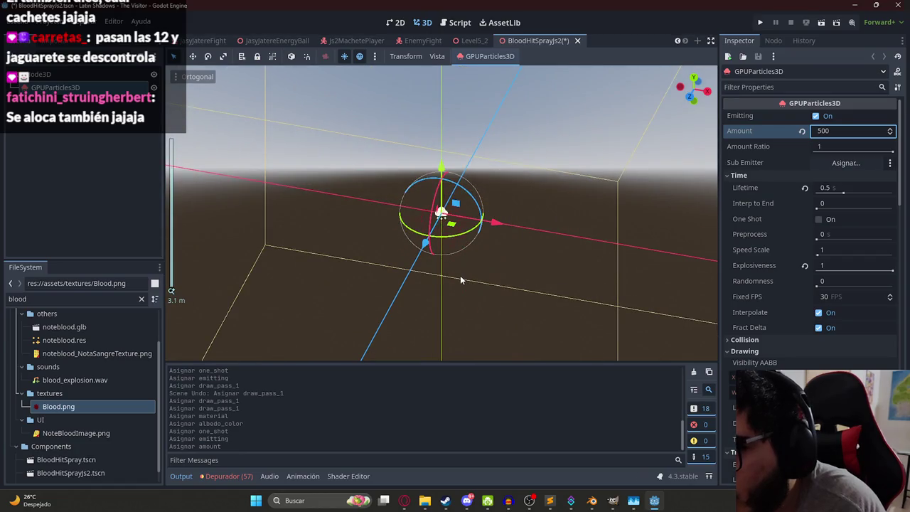
scroll(460, 280, down, 4)
click(839, 130)
text(0)
key(Return)
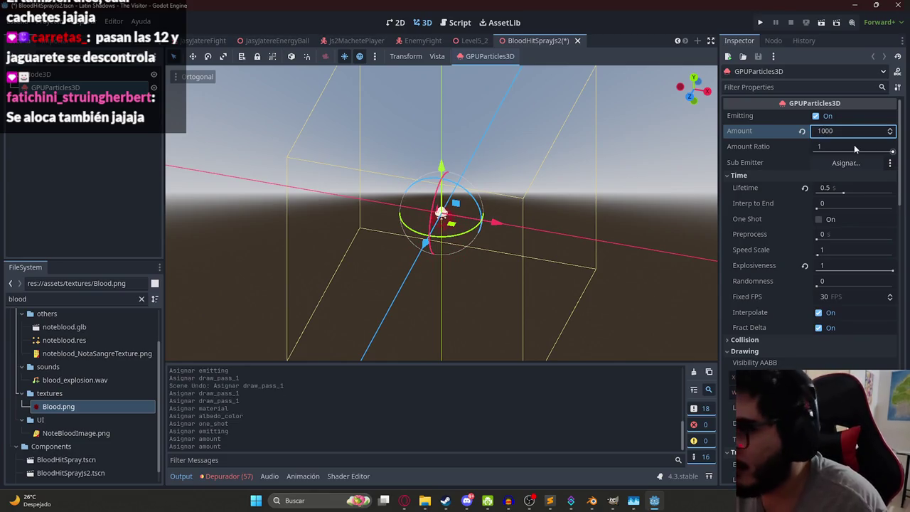
double_click(843, 130)
text(500)
key(Return)
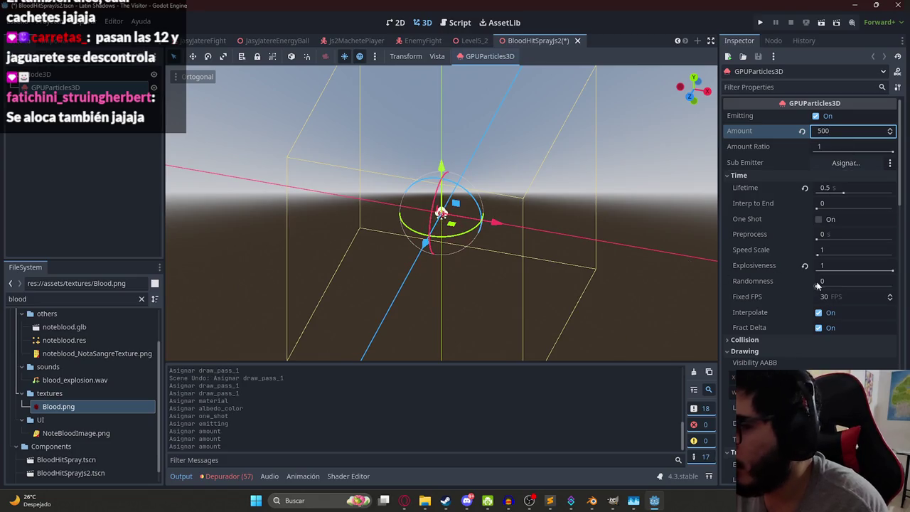
scroll(817, 285, down, 5)
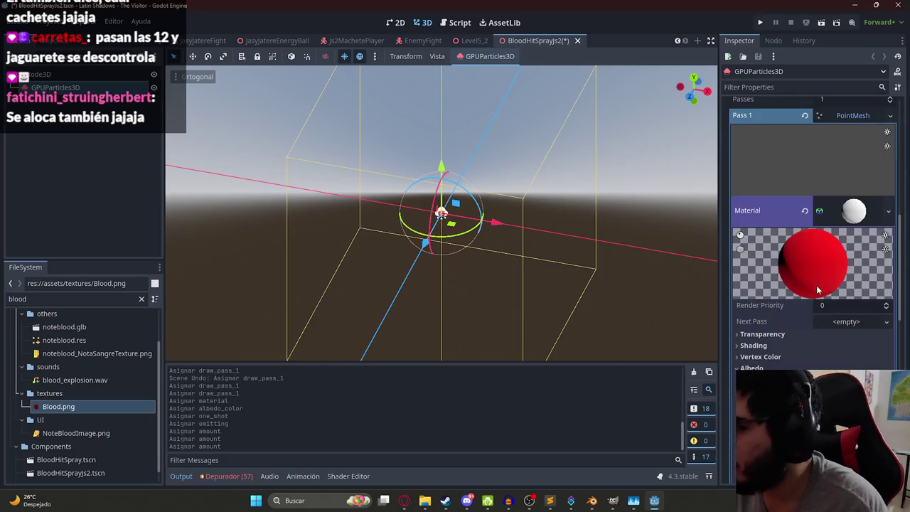
- Replace the Pass 1 point mesh with a new SphereMesh
scroll(807, 201, up, 2)
click(806, 210)
click(837, 227)
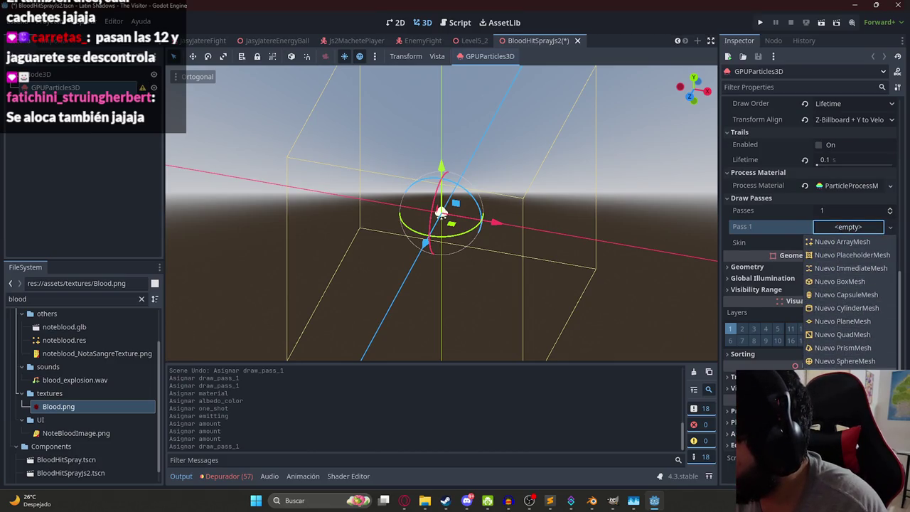
click(842, 361)
- Give the sphere a new StandardMaterial3D and expand its Vertex Color section
scroll(798, 275, down, 1)
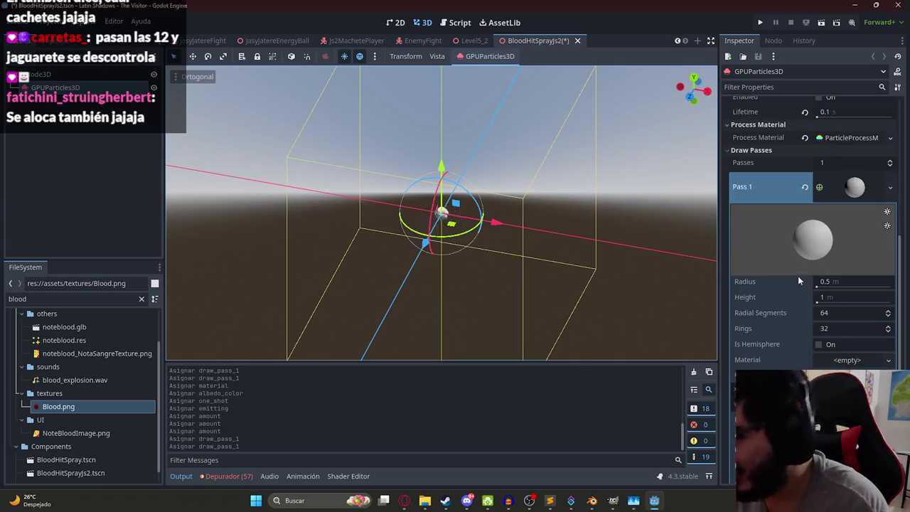
scroll(830, 239, down, 3)
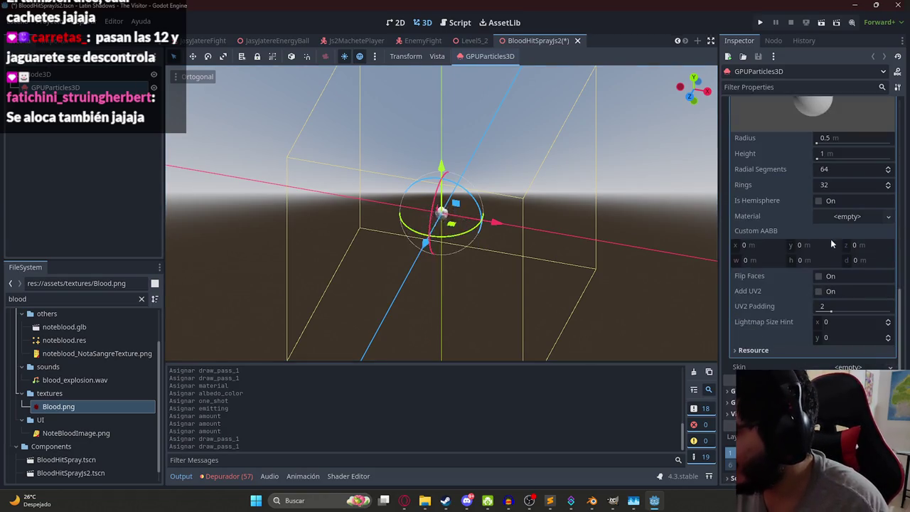
scroll(826, 302, up, 2)
click(828, 310)
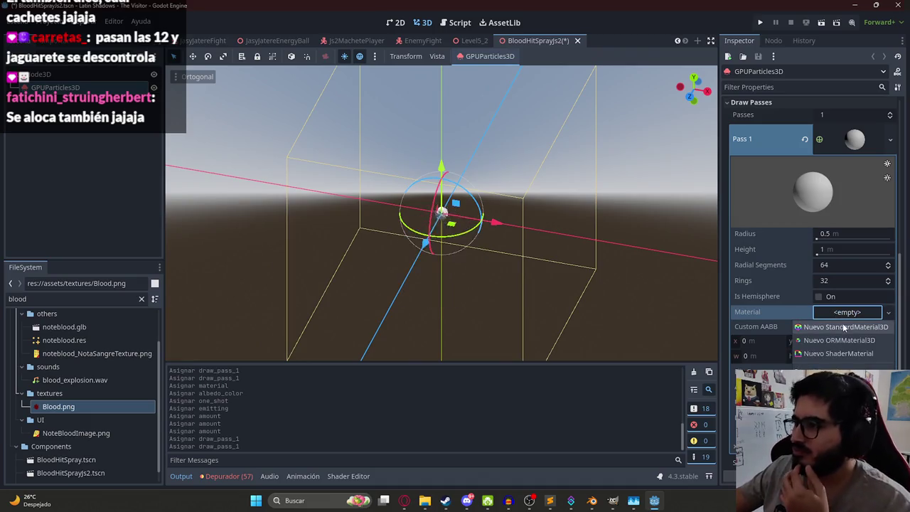
click(844, 326)
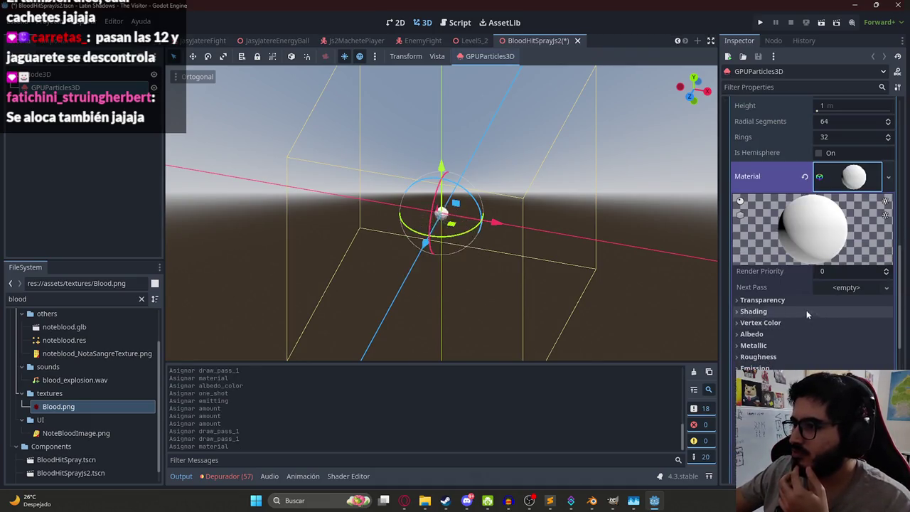
click(793, 323)
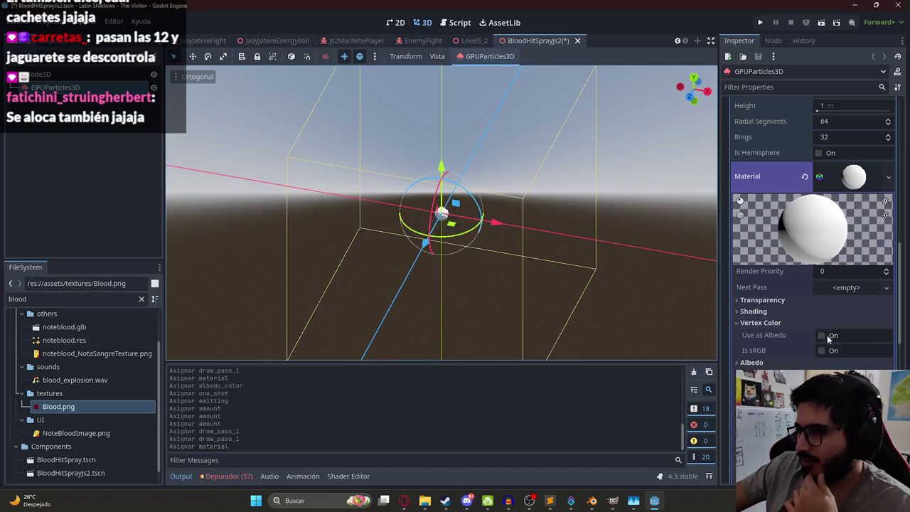
- Toggle Vertex Color Use as Albedo on and off, and enable Is sRGB
scroll(802, 285, down, 2)
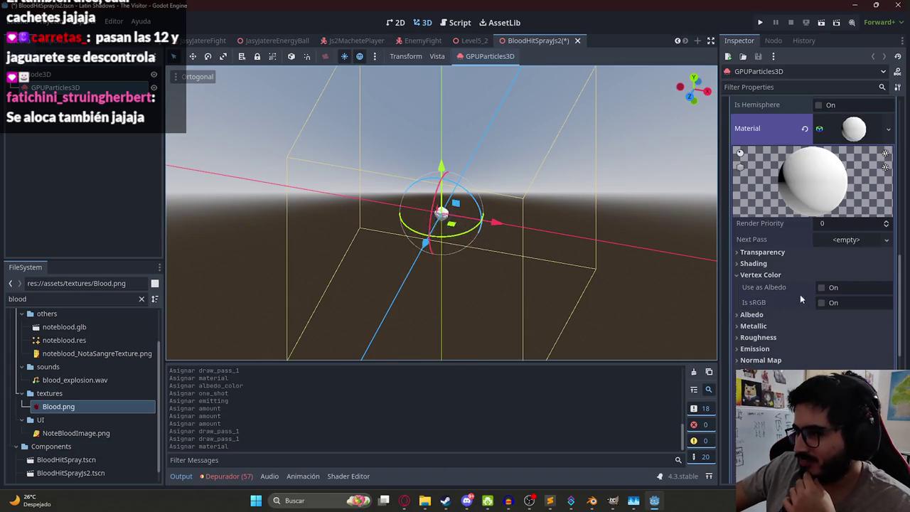
click(821, 287)
click(822, 287)
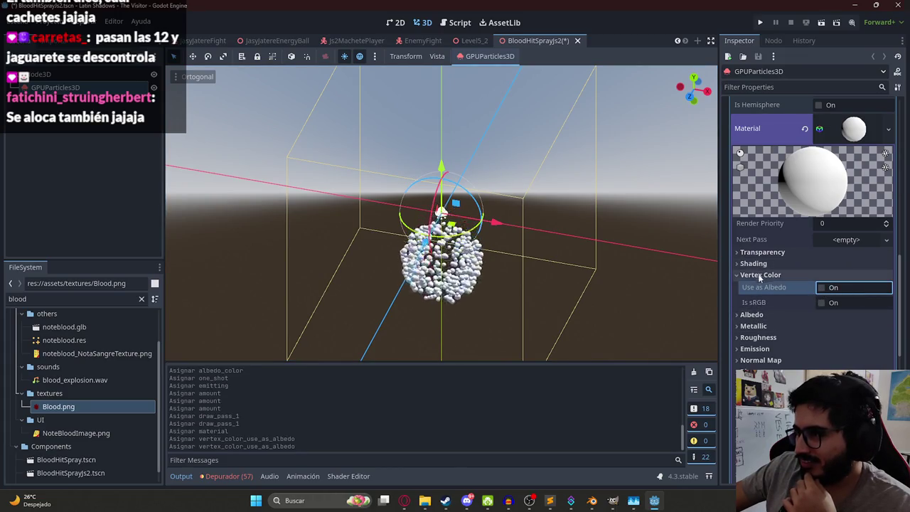
click(822, 304)
click(822, 304)
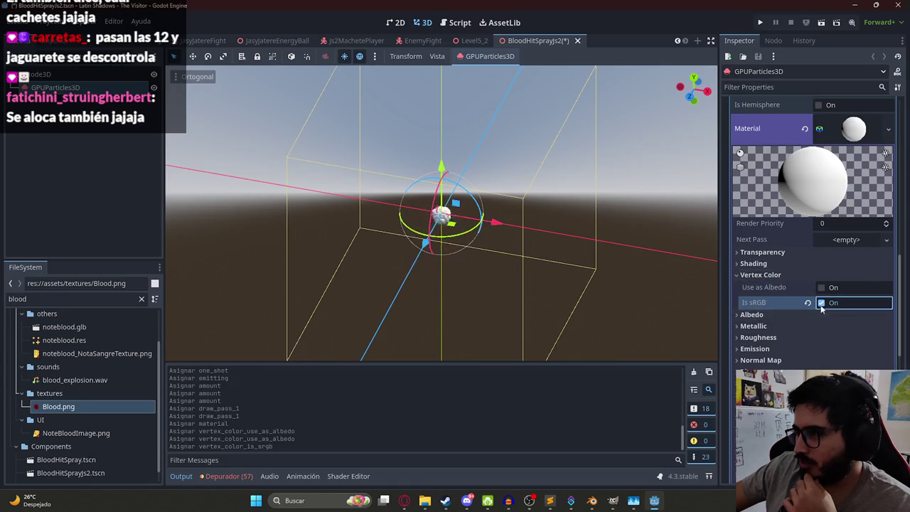
- Check the Transparency and Shading options, keeping Depth Draw Opaque Only and Per-Pixel shading
click(767, 263)
click(769, 253)
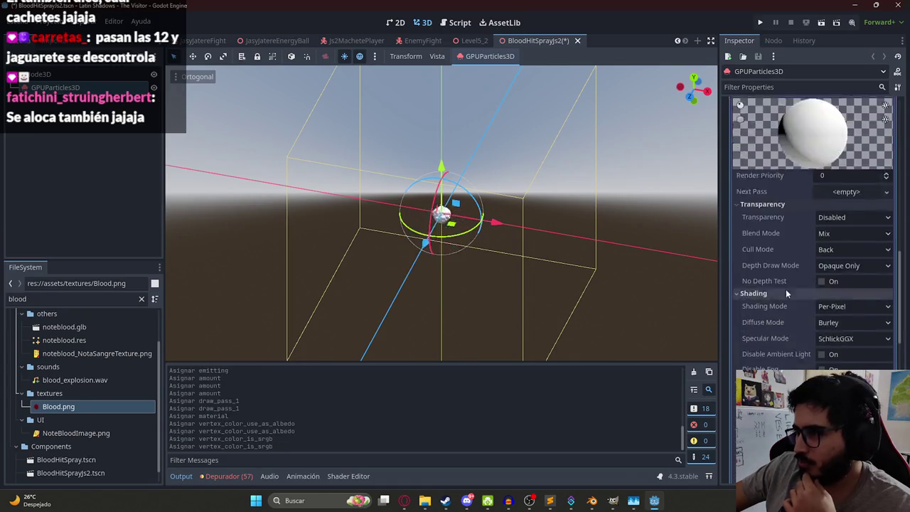
scroll(774, 299, down, 3)
scroll(781, 312, up, 5)
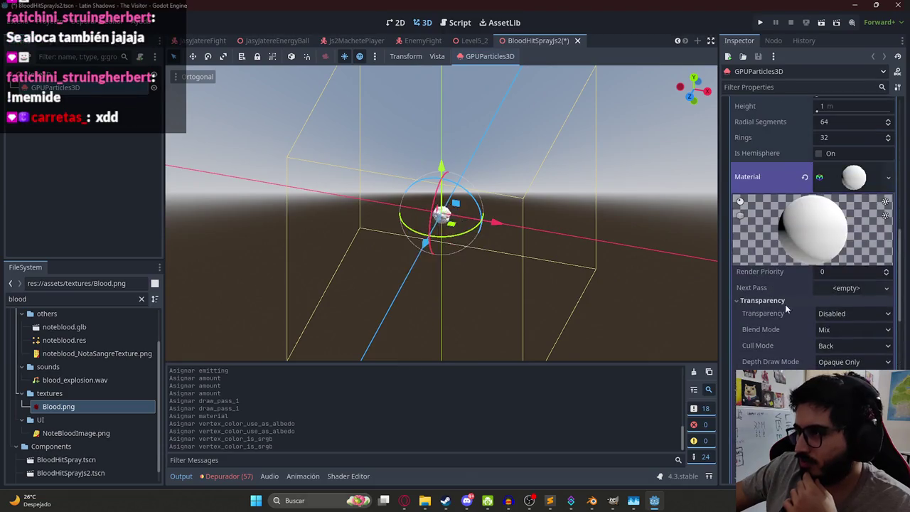
scroll(828, 245, up, 3)
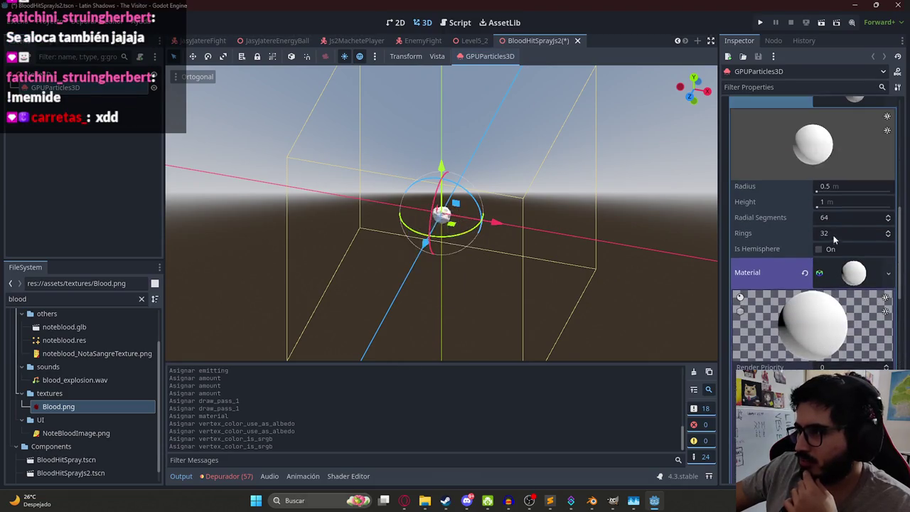
scroll(853, 274, down, 3)
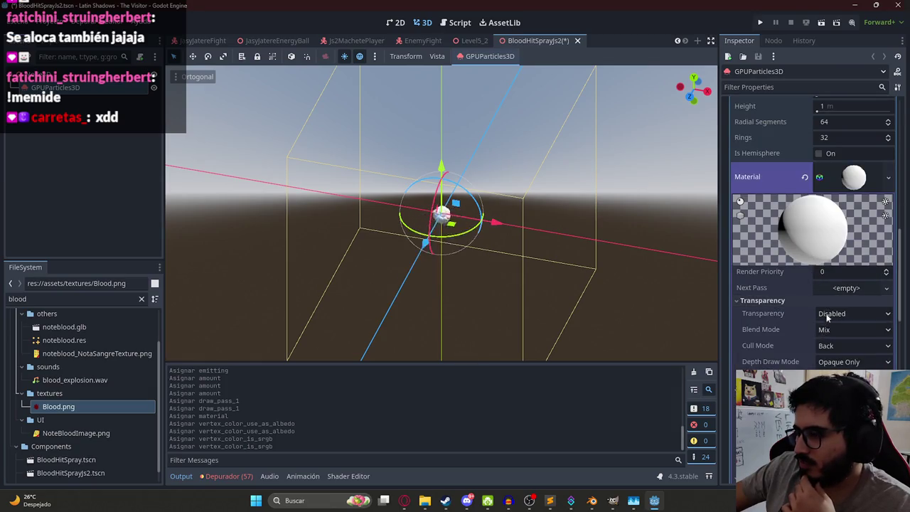
scroll(827, 318, down, 3)
click(830, 270)
click(824, 281)
click(835, 307)
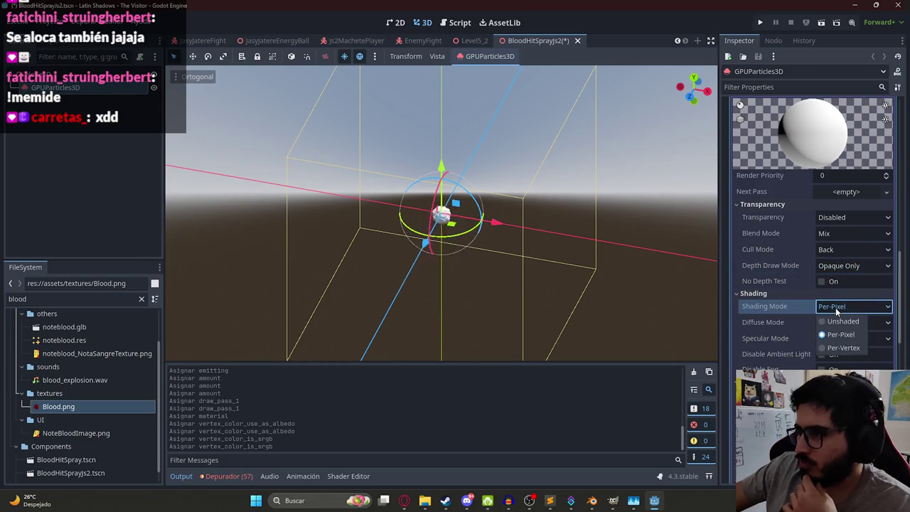
click(835, 307)
- Expand the material's Billboard, Shadows, Sampling, UV1, Detail and Refraction sections
scroll(835, 339, down, 2)
scroll(782, 332, down, 7)
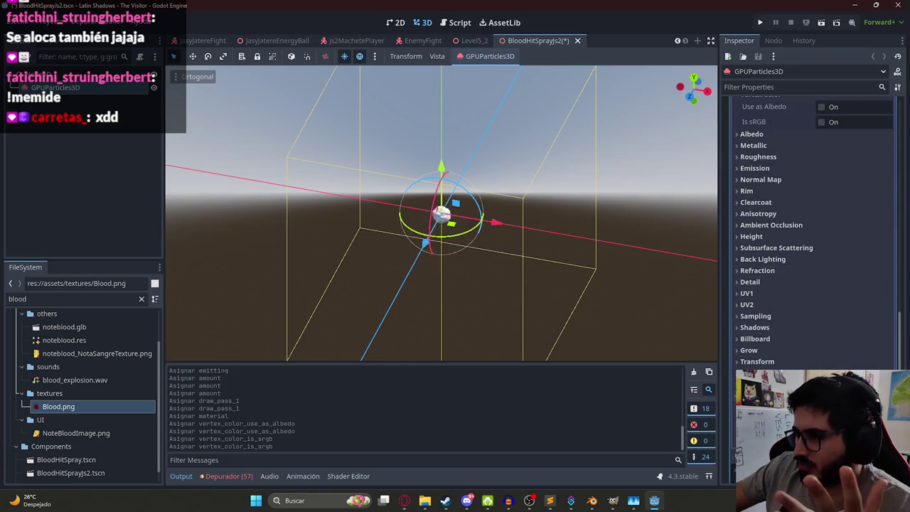
click(771, 339)
click(773, 327)
click(773, 316)
click(775, 293)
click(775, 281)
click(776, 270)
- Expand the material's remaining sections, from Back Lighting up through Metallic
click(776, 258)
click(776, 248)
click(777, 236)
click(778, 225)
click(775, 213)
click(770, 201)
click(766, 190)
click(760, 179)
click(760, 168)
click(758, 157)
click(758, 144)
- Make the material's Albedo Color red by raising Saturation to 100
click(759, 134)
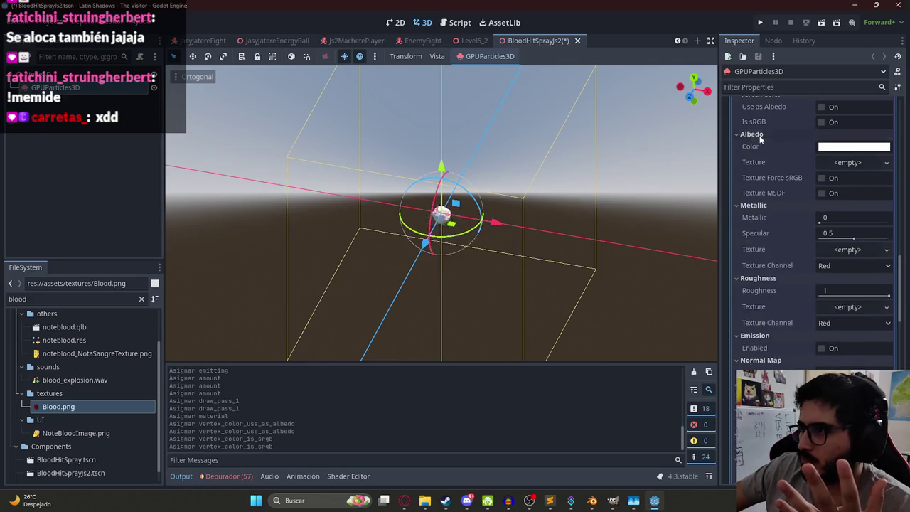
click(828, 149)
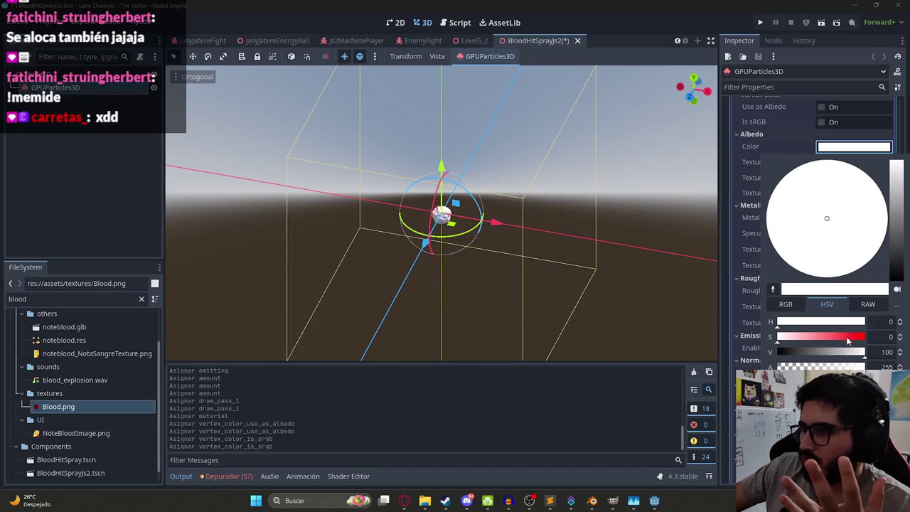
drag(846, 336, 865, 336)
- Shrink the Pass 1 SphereMesh radius from 0.5 to 0.085 m
scroll(846, 239, up, 5)
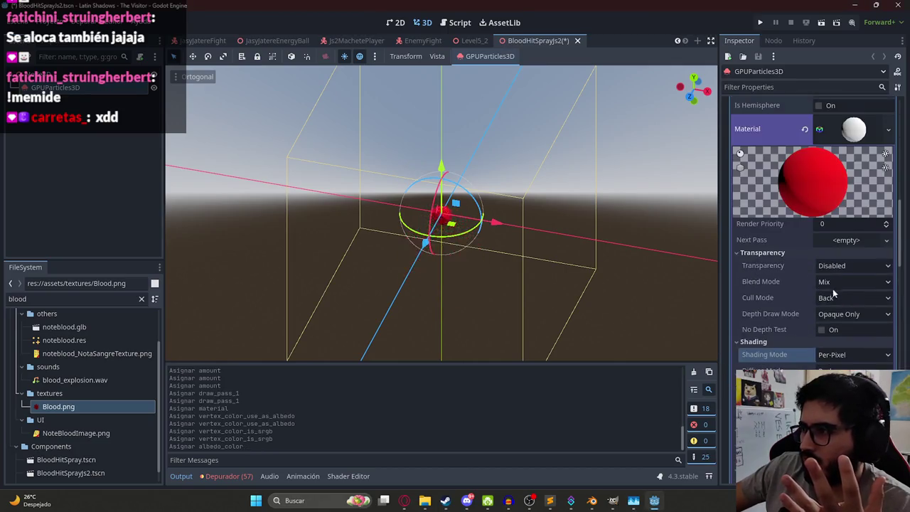
scroll(845, 238, up, 3)
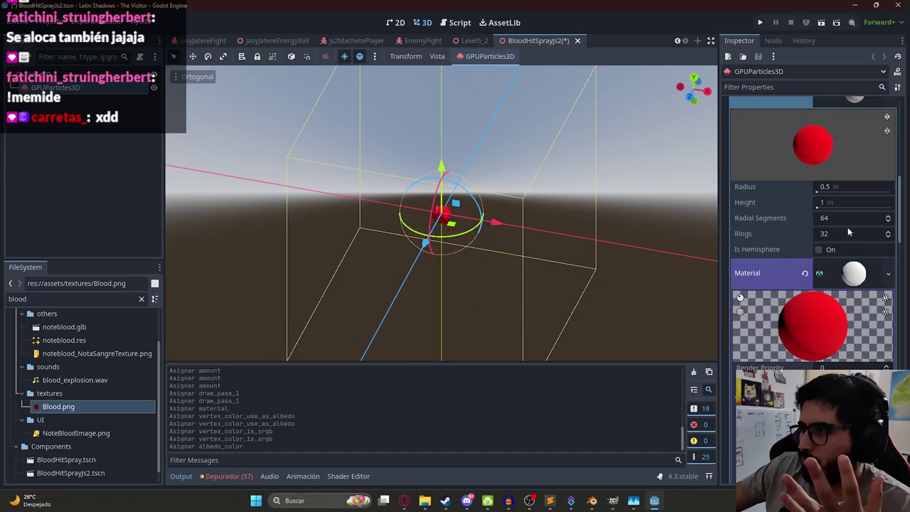
click(855, 187)
drag(855, 189, 825, 189)
mouse_move(479, 235)
mouse_down()
mouse_move(451, 294)
mouse_move(437, 262)
mouse_up()
scroll(434, 187, up, 8)
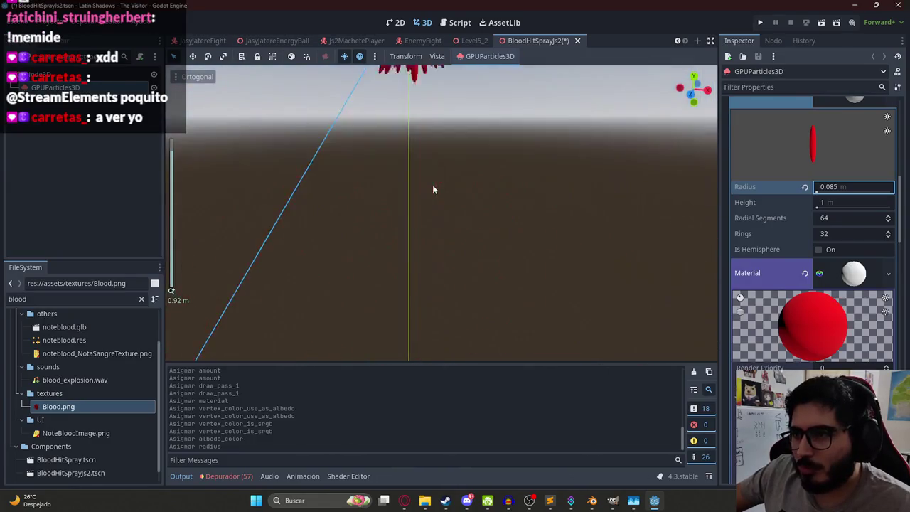
- Save the scene, then set the particle Amount to 50 and then 100
scroll(434, 190, down, 8)
key(ctrl+s)
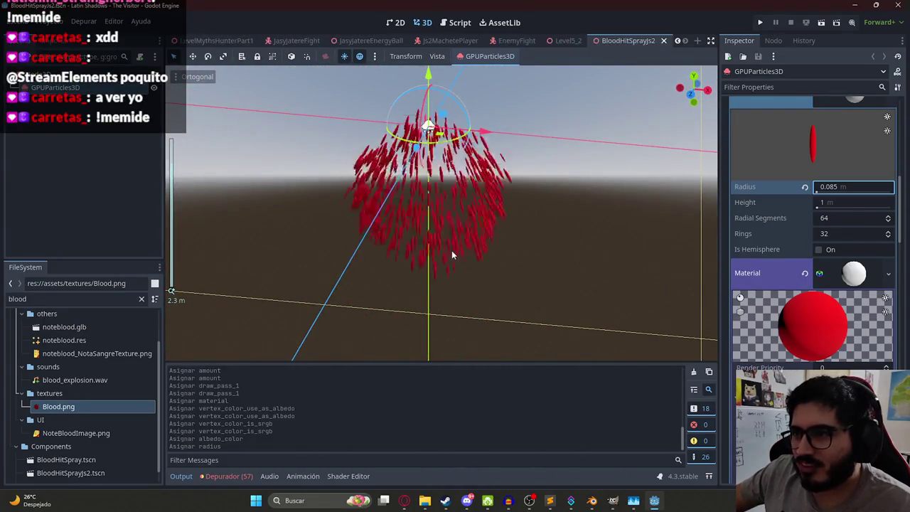
scroll(824, 214, up, 10)
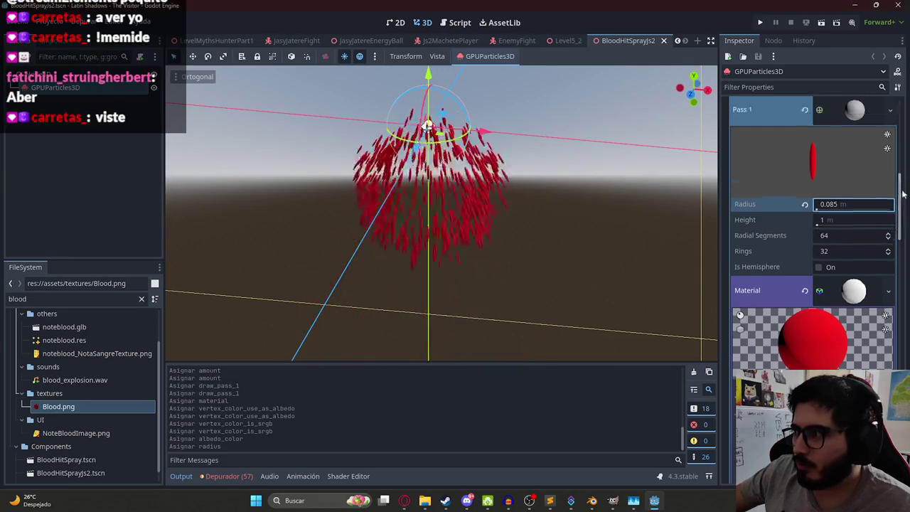
click(839, 131)
text(500)
key(Return)
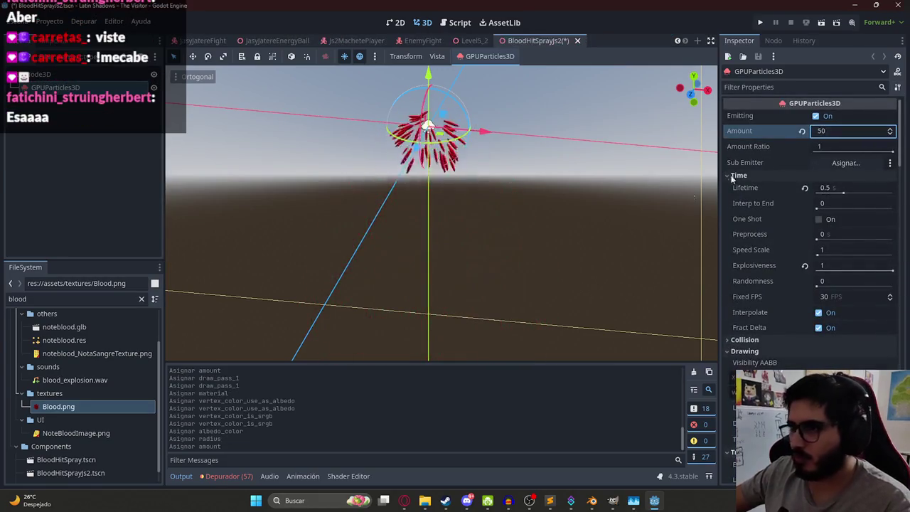
click(835, 130)
text(100)
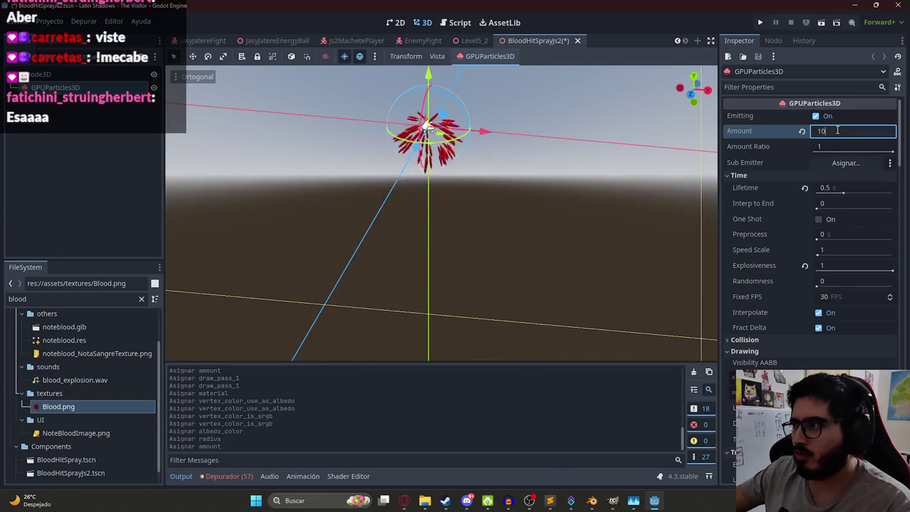
key(Return)
- Save BloodHitSprayJs2 with the 100-particle amount
scroll(829, 274, down, 10)
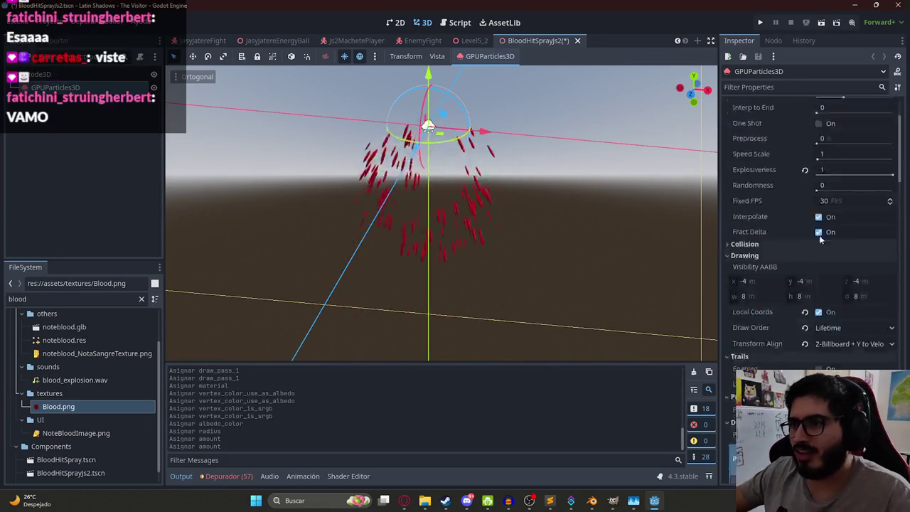
scroll(828, 274, down, 3)
mouse_move(705, 235)
mouse_down()
mouse_move(481, 199)
mouse_move(470, 209)
mouse_move(456, 203)
mouse_up()
key(ctrl+s)
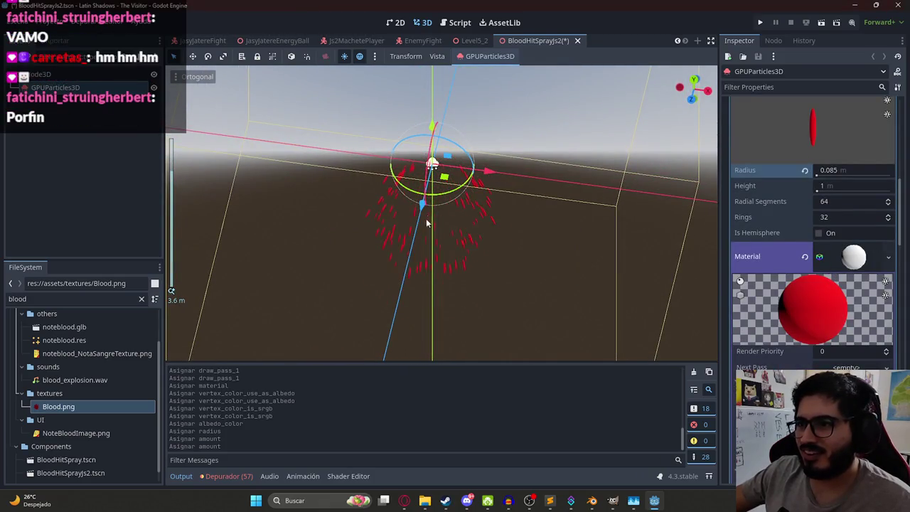
scroll(432, 271, down, 2)
scroll(855, 269, down, 3)
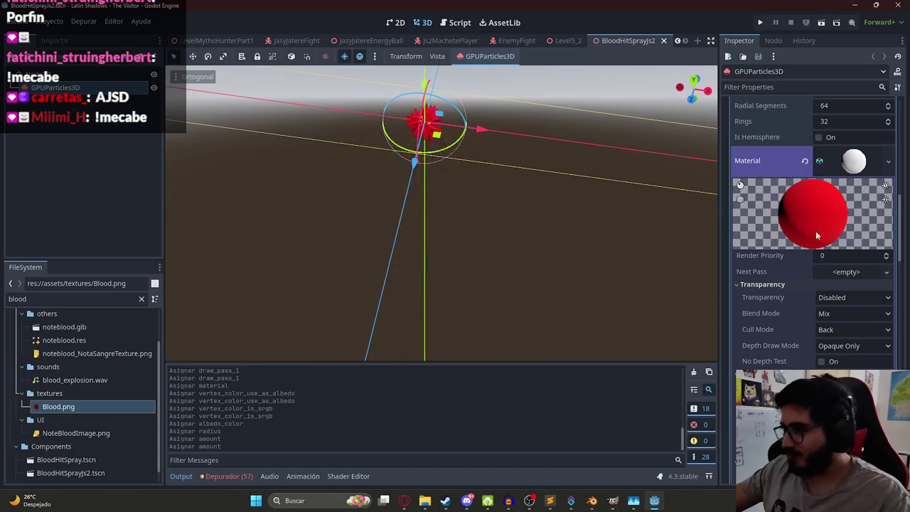
scroll(831, 276, down, 3)
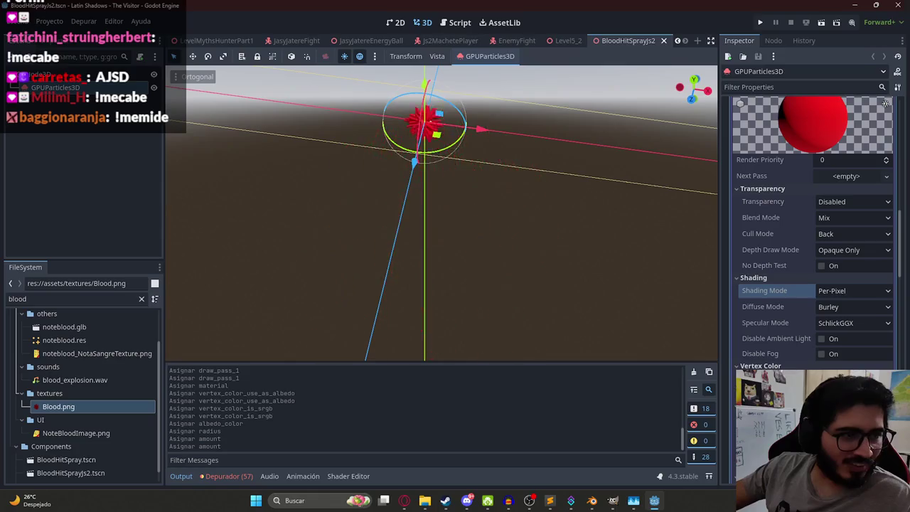
scroll(834, 353, down, 3)
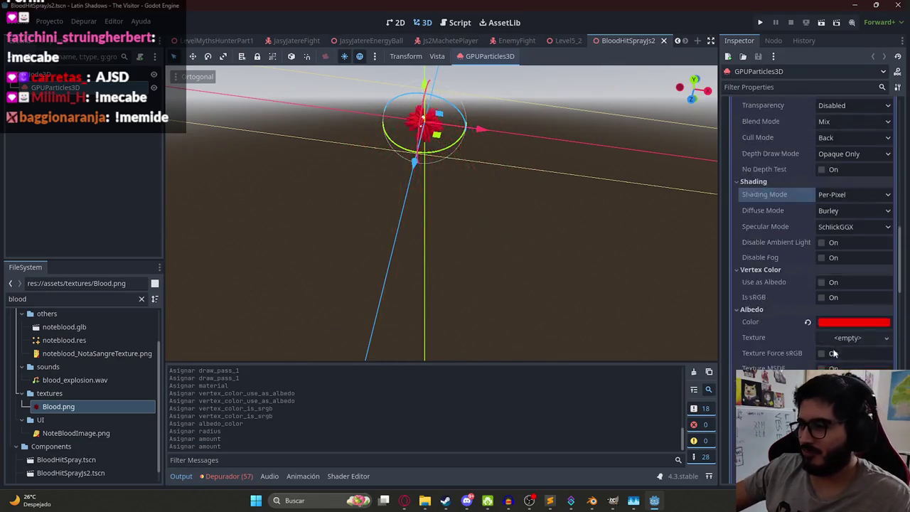
scroll(834, 354, down, 2)
click(847, 289)
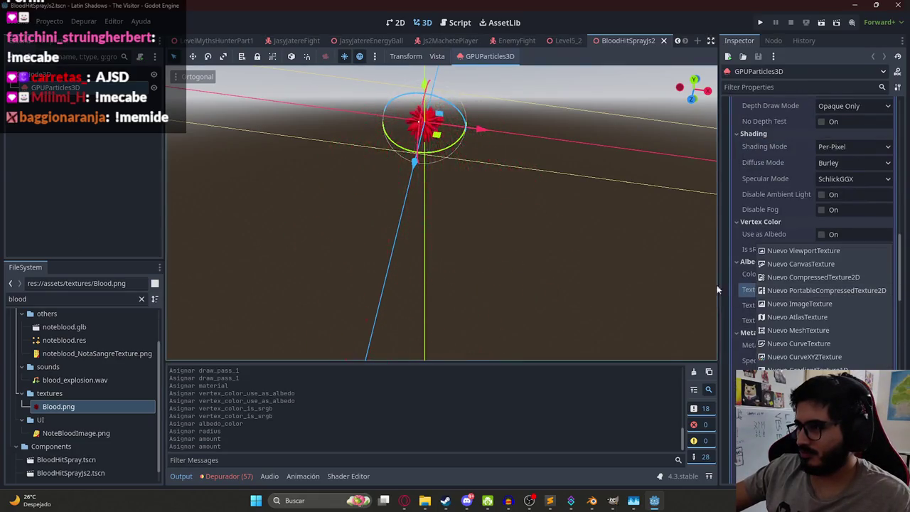
click(795, 218)
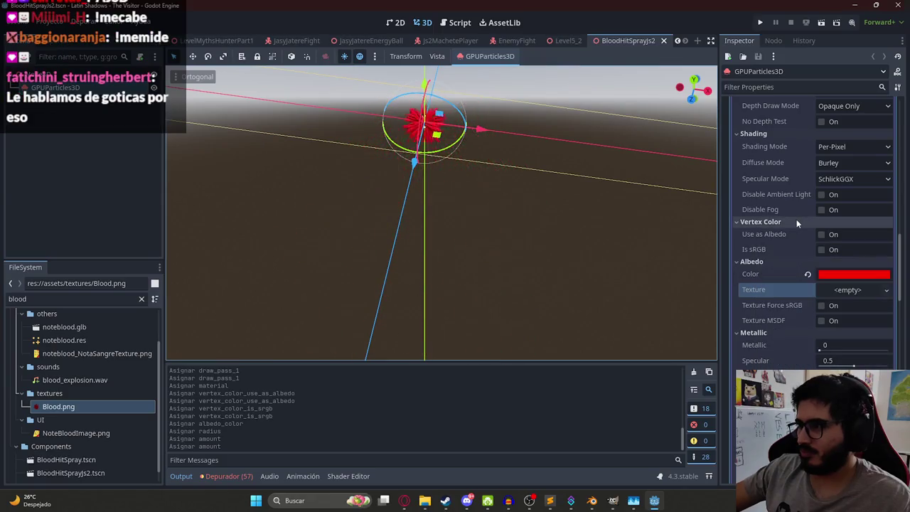
click(820, 306)
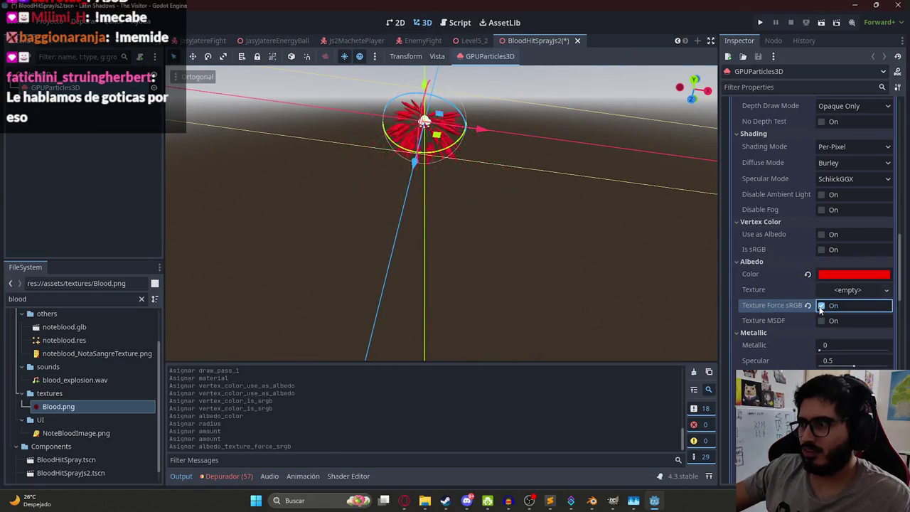
click(821, 307)
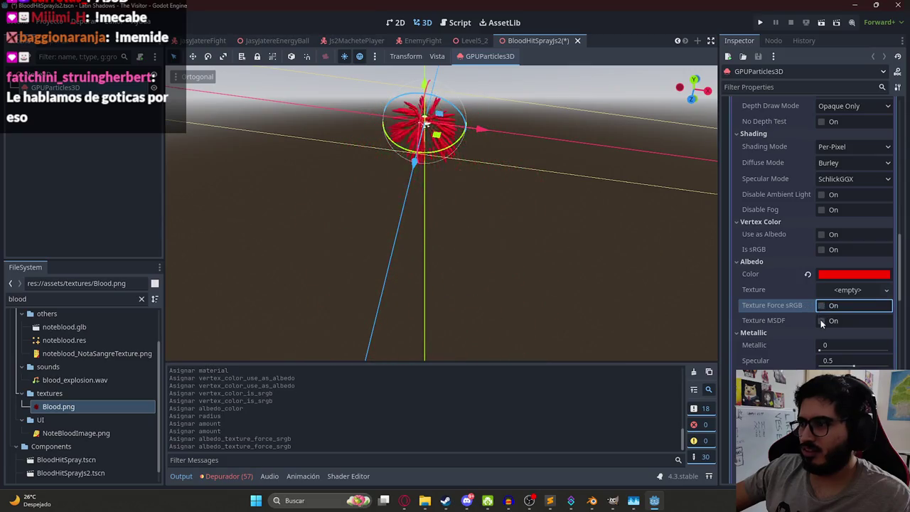
click(822, 321)
click(833, 325)
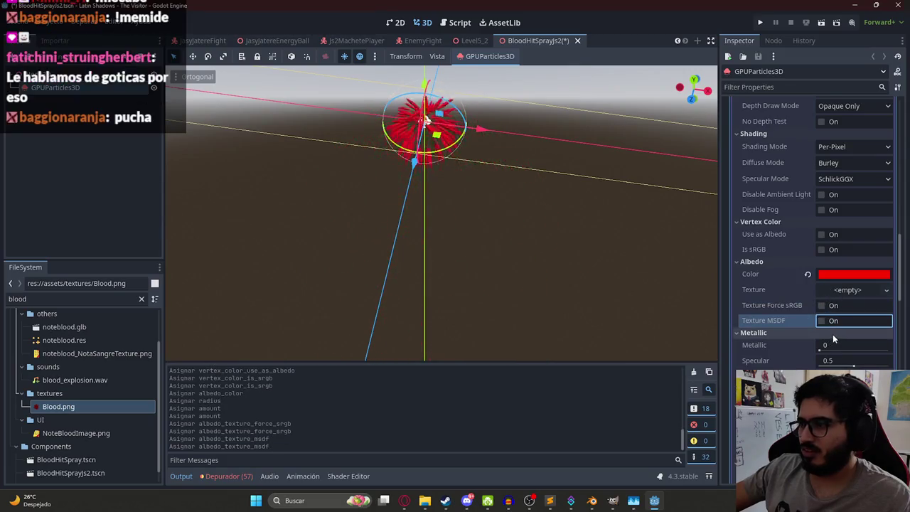
scroll(832, 334, up, 10)
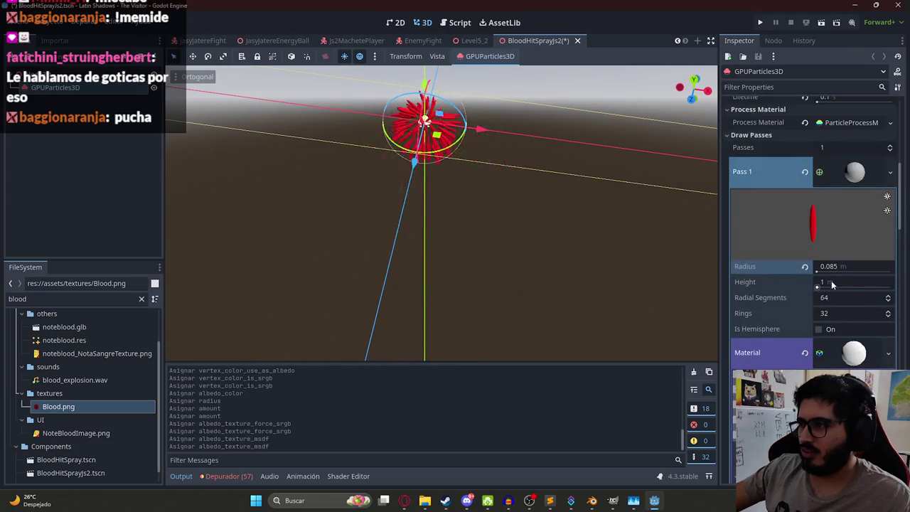
- Try a 0.085 m droplet height, then set the droplet mesh radius to 0.1 m
click(829, 284)
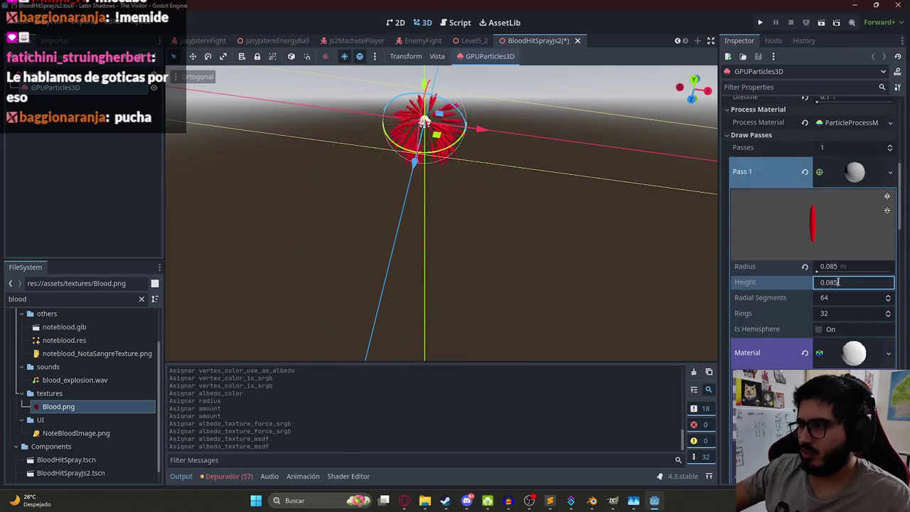
key(Tab)
scroll(465, 250, up, 5)
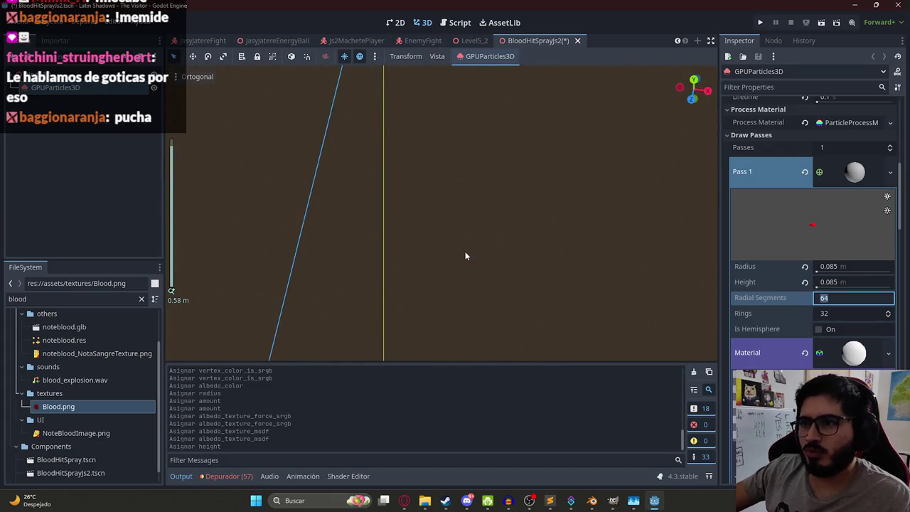
scroll(465, 251, down, 3)
click(847, 266)
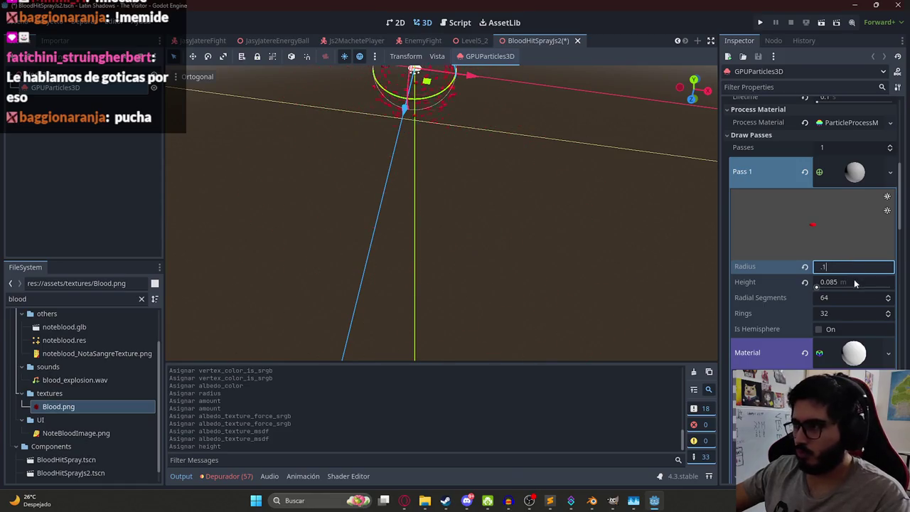
click(855, 282)
text(0.)
- Set the droplet height to 1 m, then to 0.5 m, and save the spray scene
scroll(497, 226, down, 3)
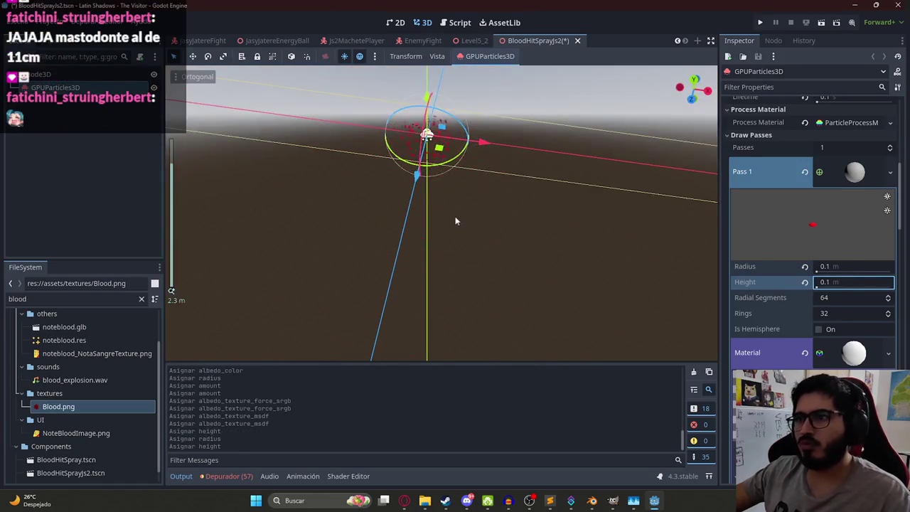
text(1)
key(Return)
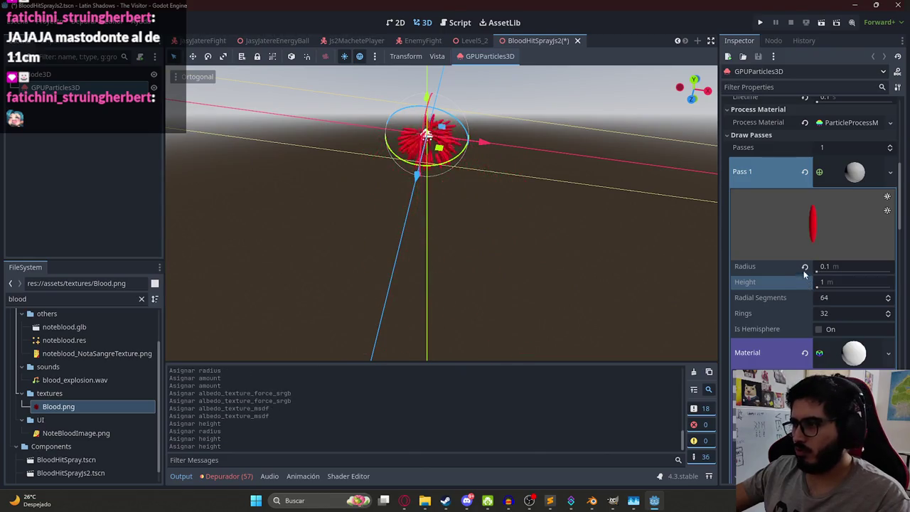
click(847, 283)
text(0.5)
key(Return)
drag(359, 228, 400, 187)
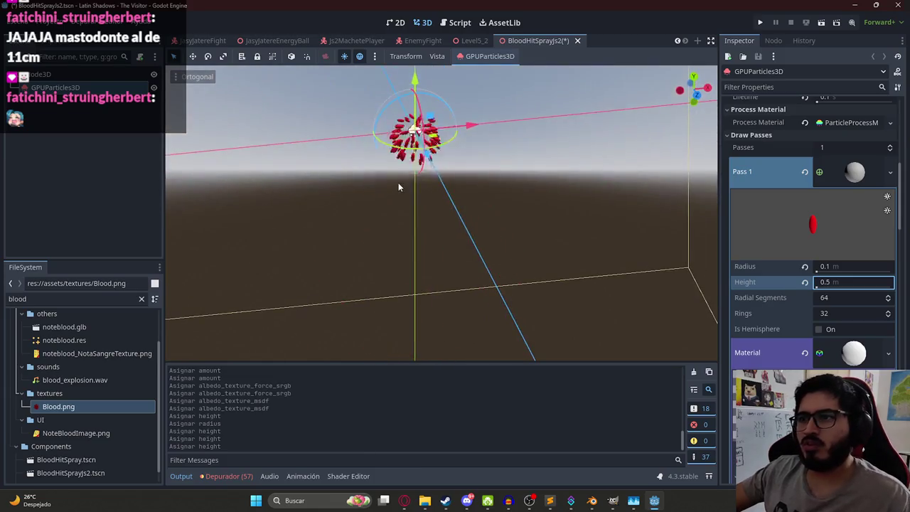
key(ctrl+s)
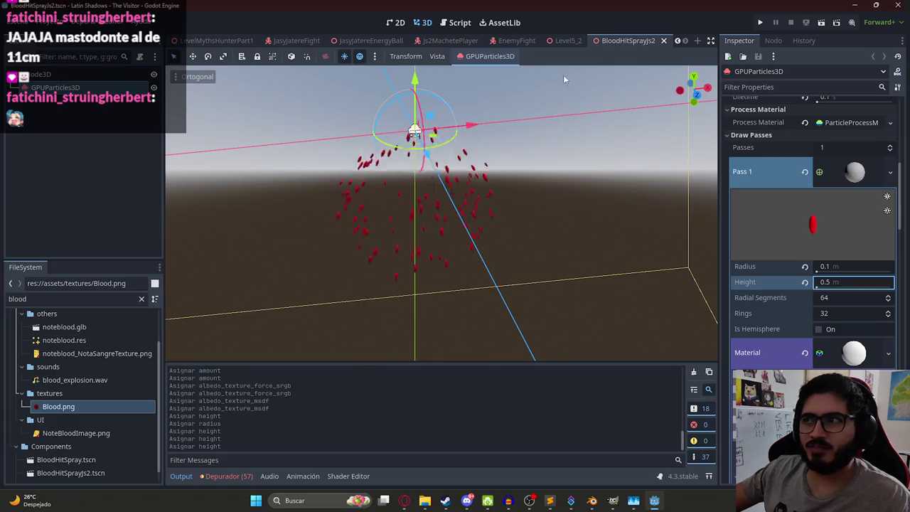
- In JasyJatereFight, find the Blood node and add a BloodHitSprayJs2 instance to the scene tree
click(383, 43)
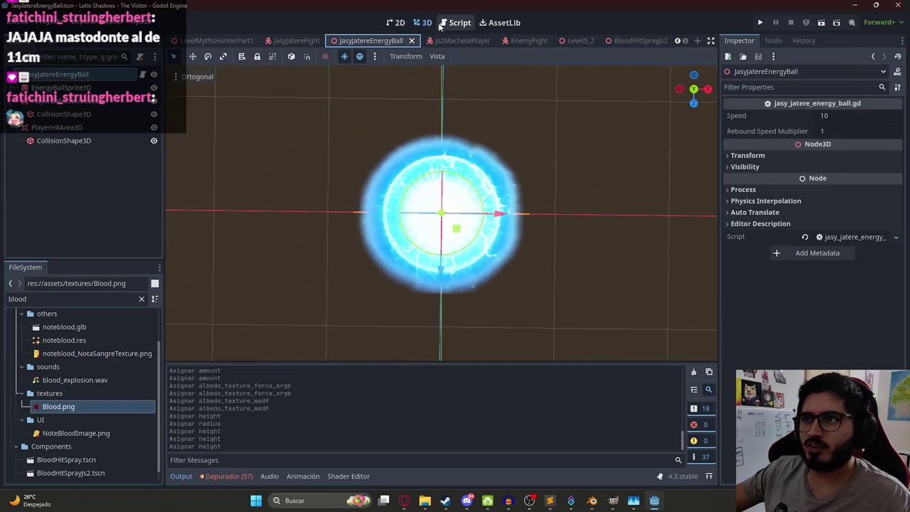
click(292, 41)
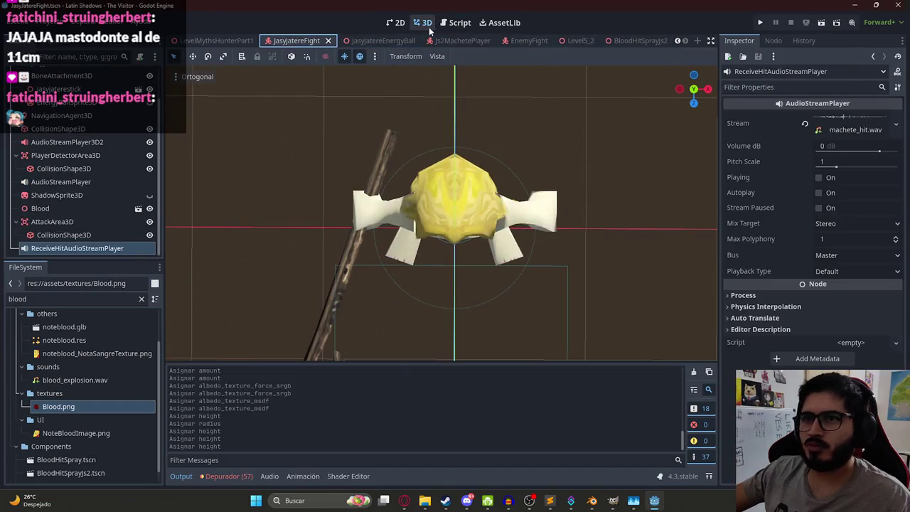
click(68, 57)
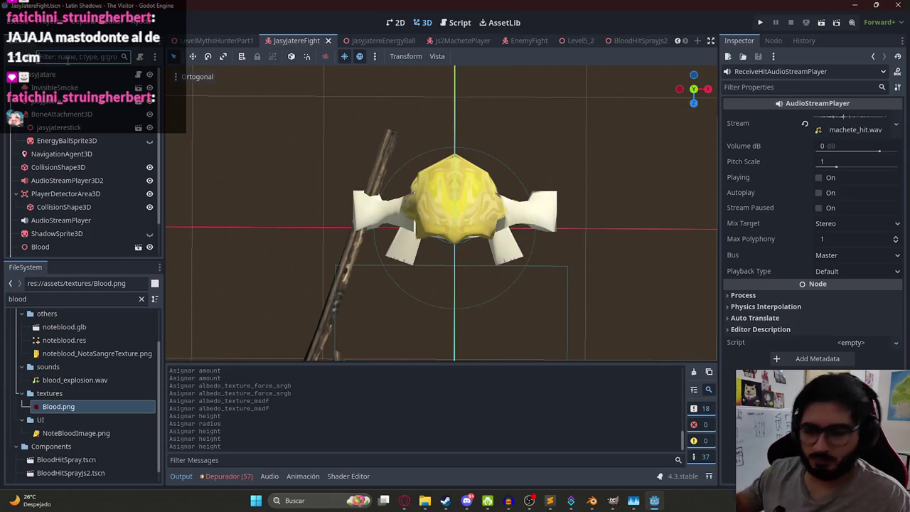
text(blood)
click(92, 87)
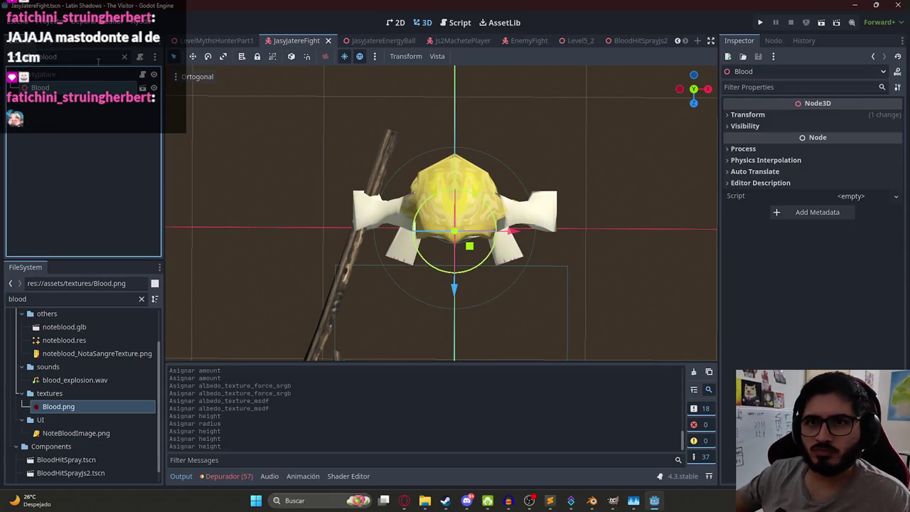
click(124, 57)
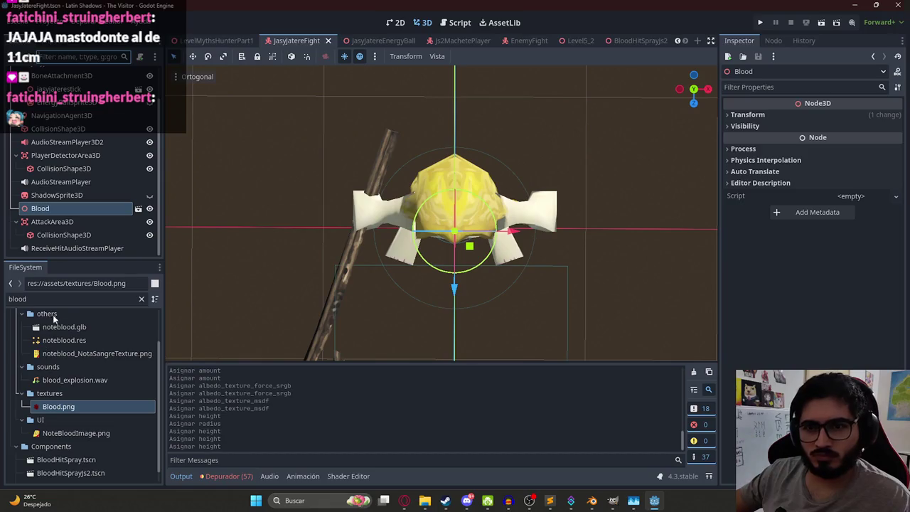
text(blood)
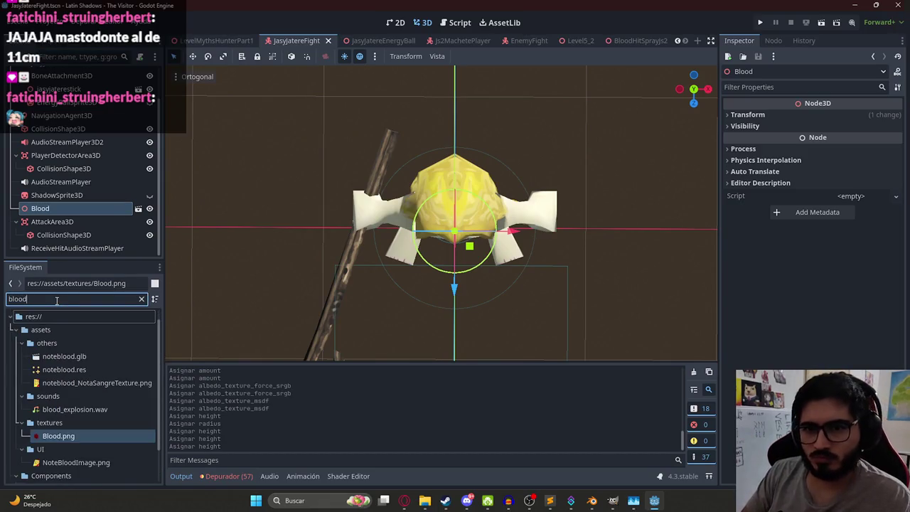
text(hi)
mouse_move(72, 366)
mouse_down()
mouse_move(67, 224)
mouse_move(48, 208)
mouse_up()
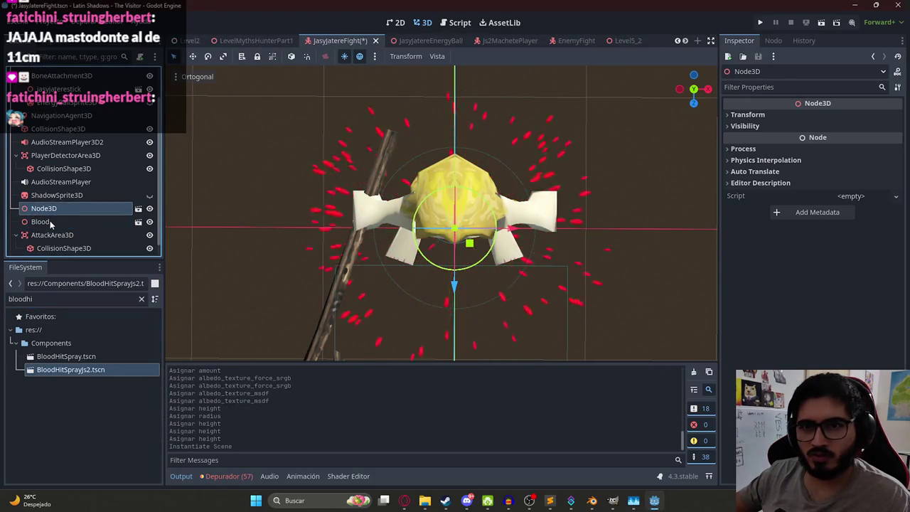
- Delete the old Blood node and rename the new instance to Blood
right_click(50, 220)
click(127, 487)
click(85, 209)
key(F2)
text(Blood)
key(Return)
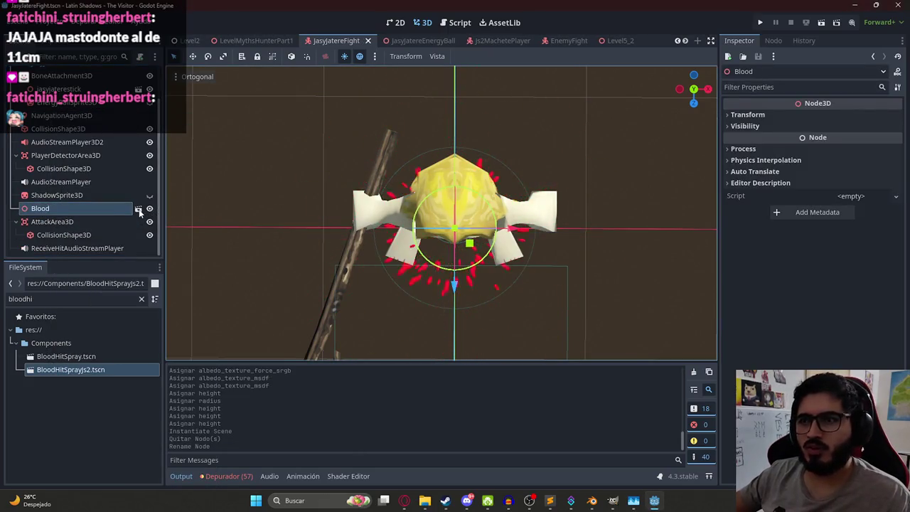
- Open BloodHitSprayJs2, enable One Shot on its blood particles, and save it
click(138, 208)
scroll(866, 127, up, 5)
scroll(866, 128, up, 3)
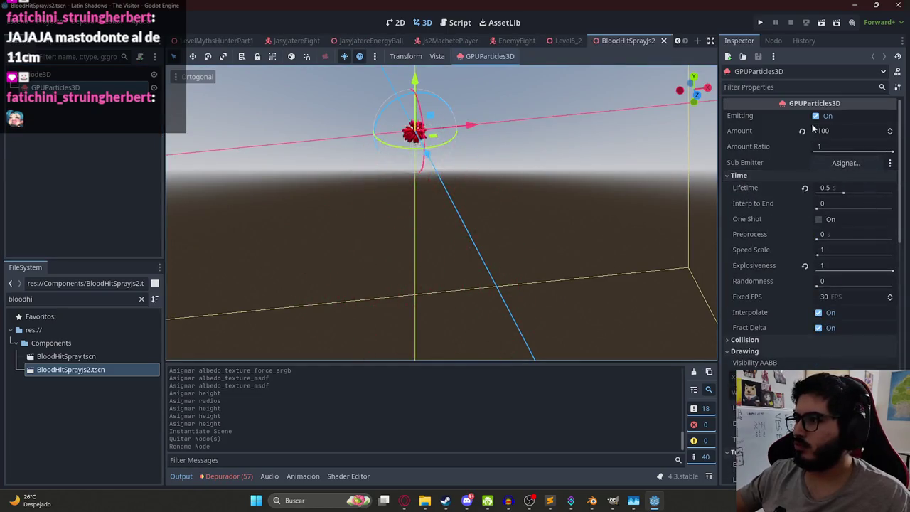
click(818, 219)
key(ctrl+s)
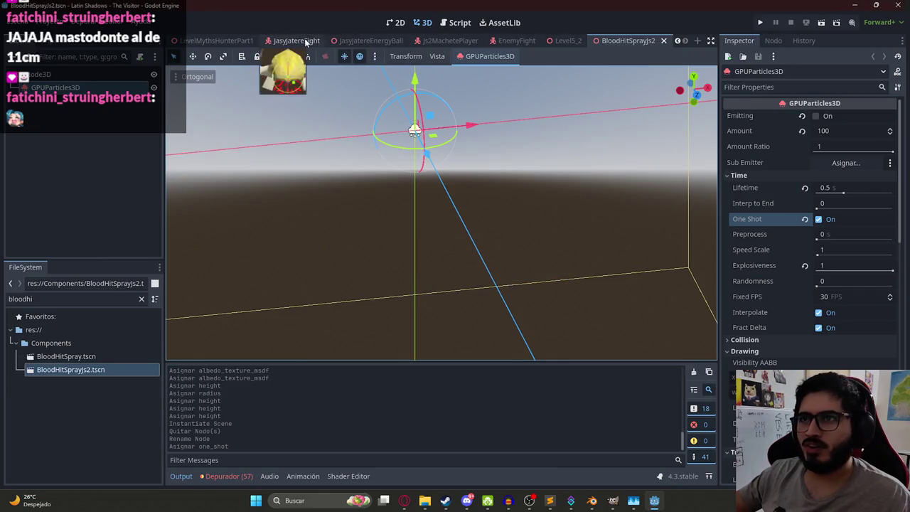
scroll(285, 40, up, 2)
- Test-run LevelMythsHunterPart1 with Reproducir Esta Escena until the game stops
right_click(274, 43)
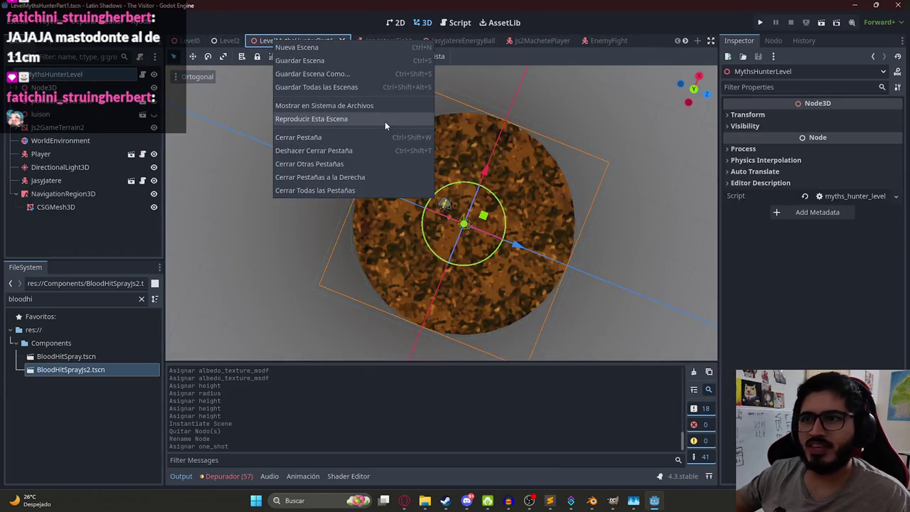
click(381, 122)
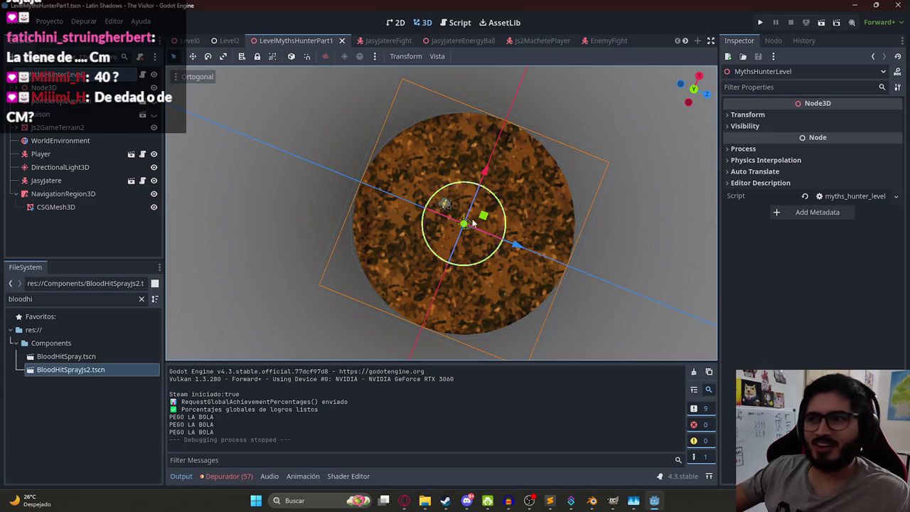
scroll(435, 103, up, 5)
- Raise JasyJatereFight's Blood node about 1.27 units and save the scene
click(395, 42)
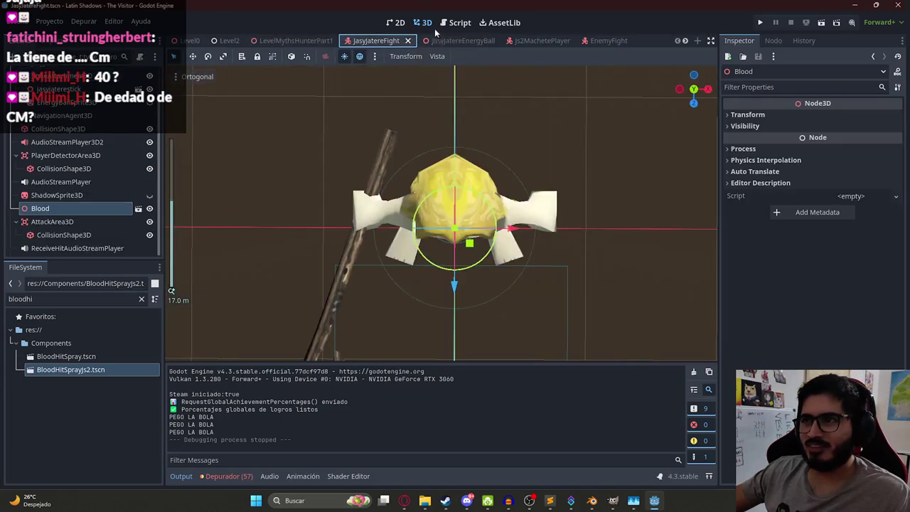
scroll(463, 316, down, 5)
drag(449, 299, 449, 199)
key(ctrl+s)
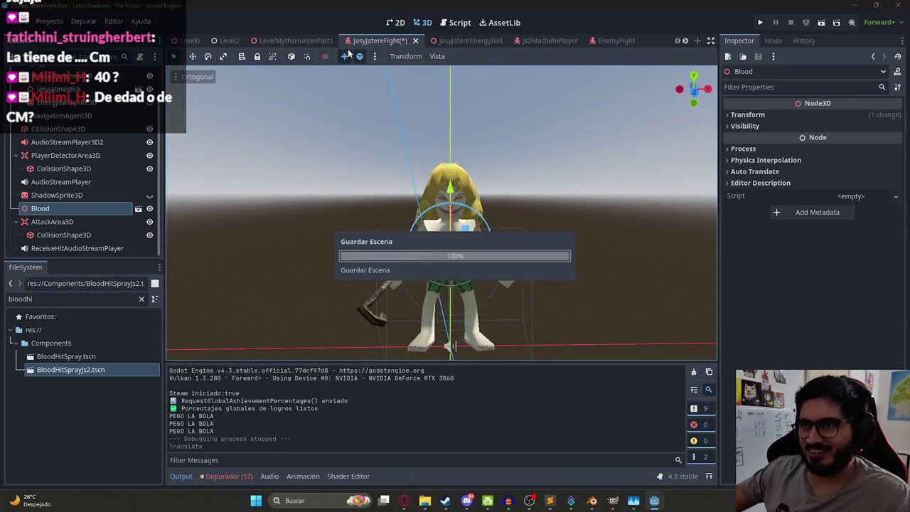
- Test-play LevelMythsHunterPart1 again, then stop the game with F8
right_click(280, 41)
click(317, 113)
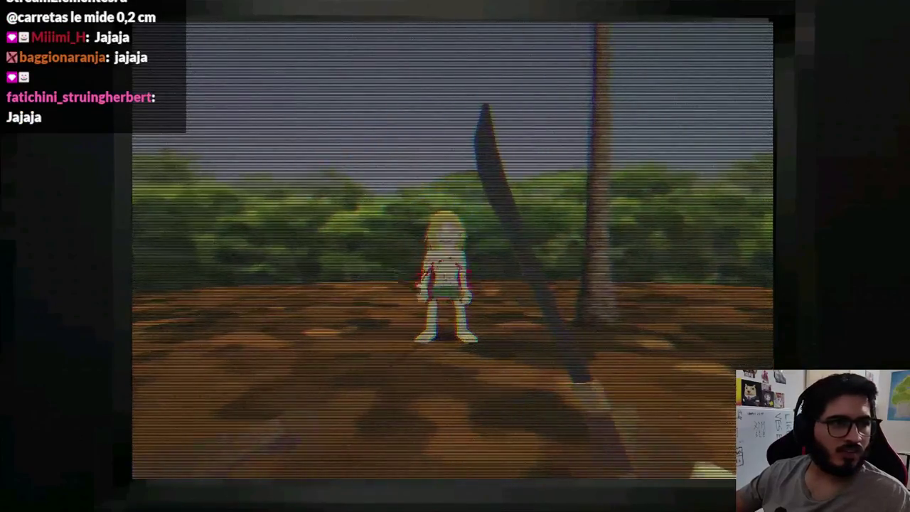
key(F8)
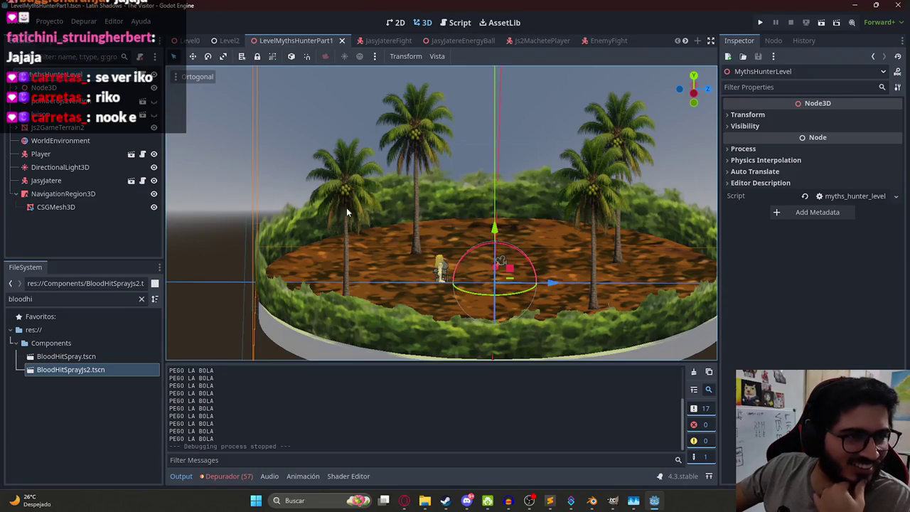
- View the island top-down and select WorldEnvironment, showing white ambient light at 0.5 energy
mouse_move(403, 246)
mouse_down()
mouse_move(517, 213)
mouse_move(267, 230)
mouse_up()
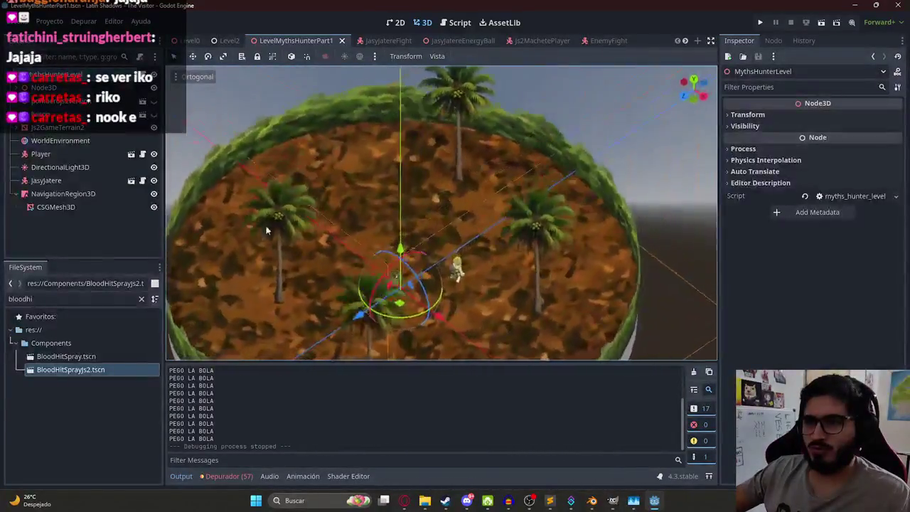
click(63, 140)
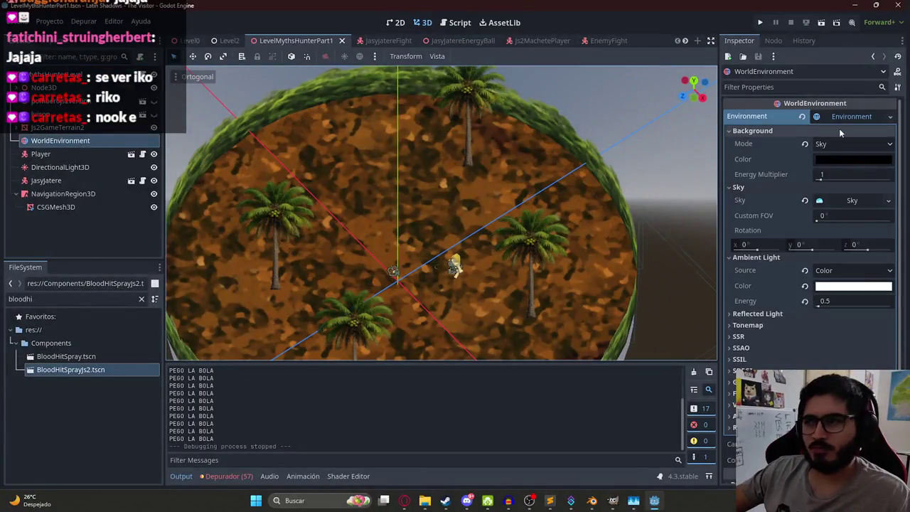
- Change the ambient light colour to bright yellow e1f600 and save the level
click(826, 285)
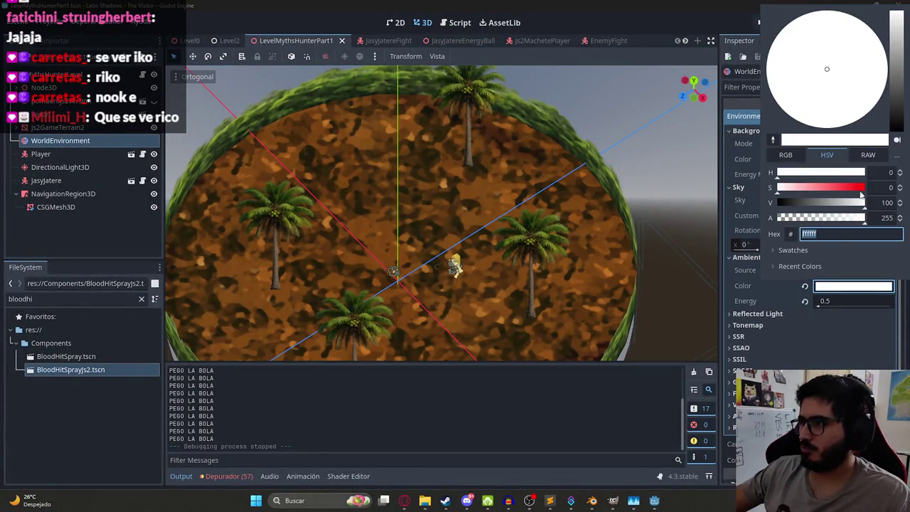
click(867, 156)
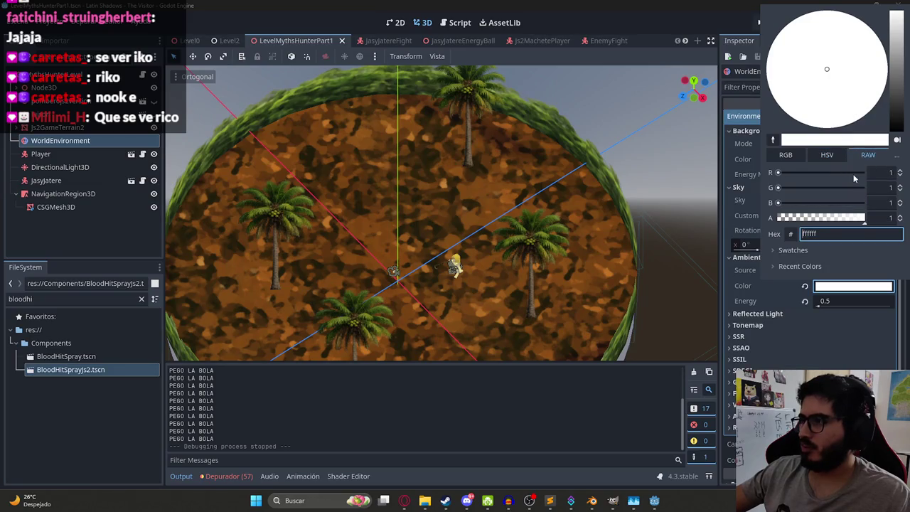
click(832, 155)
click(818, 173)
mouse_move(819, 172)
mouse_down()
mouse_move(778, 172)
mouse_move(830, 177)
mouse_up()
click(785, 155)
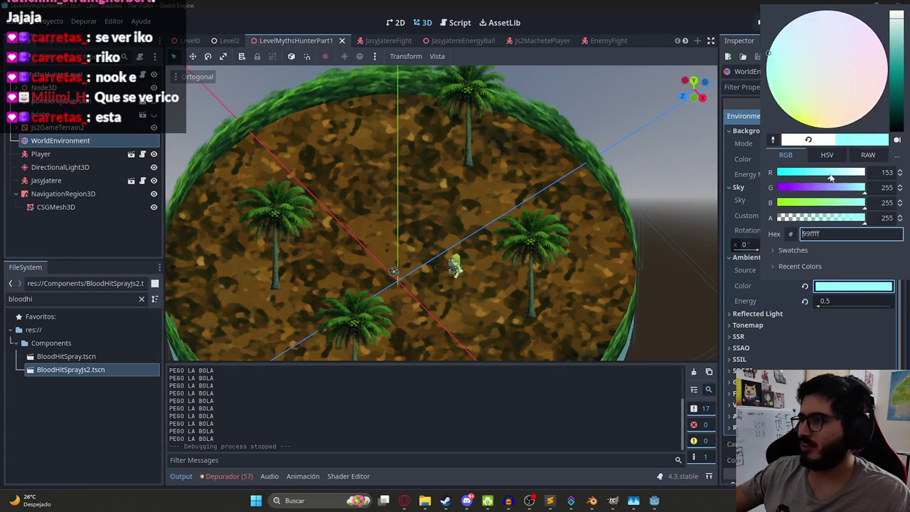
drag(815, 96, 791, 141)
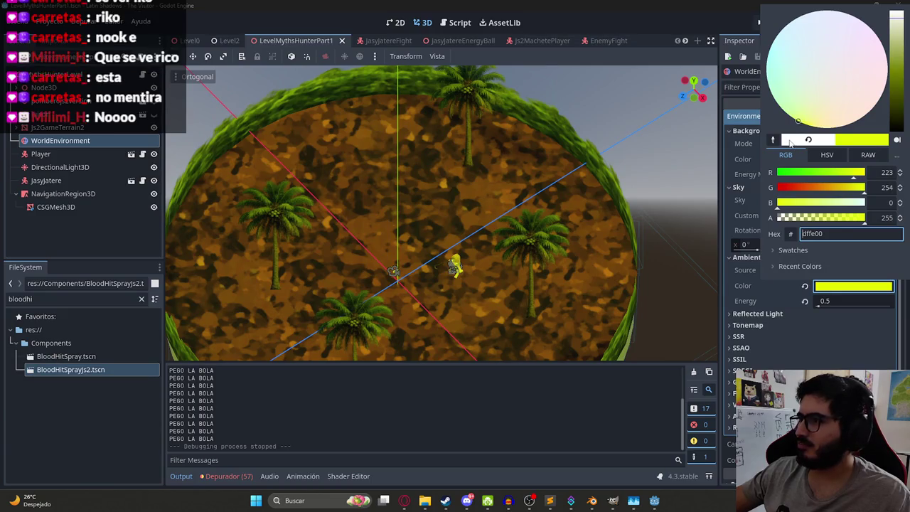
click(805, 141)
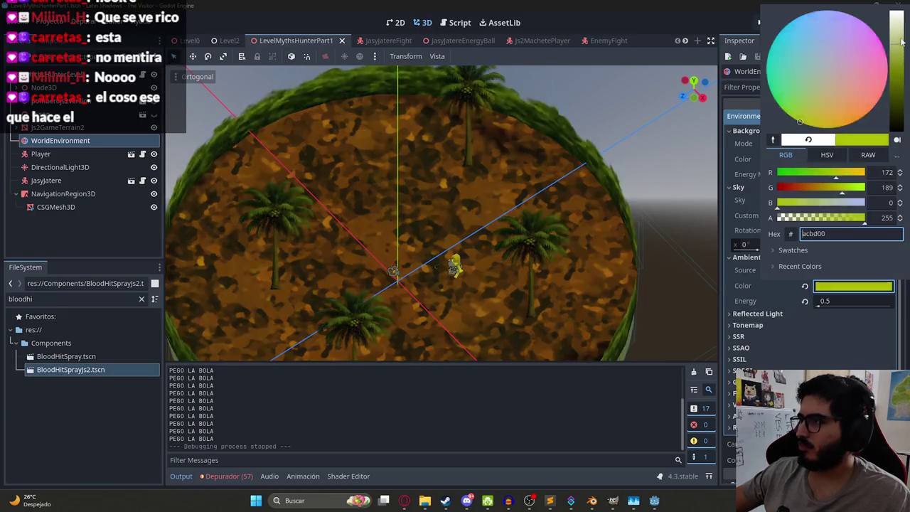
click(898, 21)
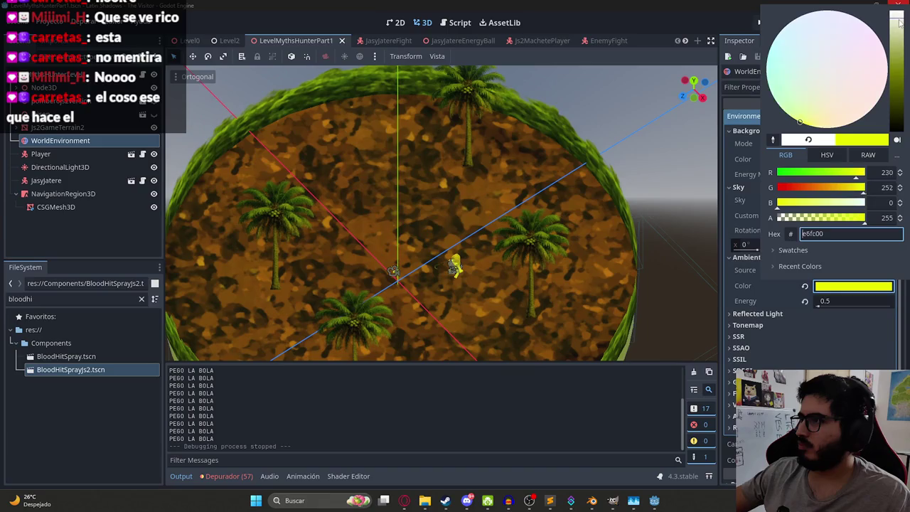
click(688, 44)
key(ctrl+s)
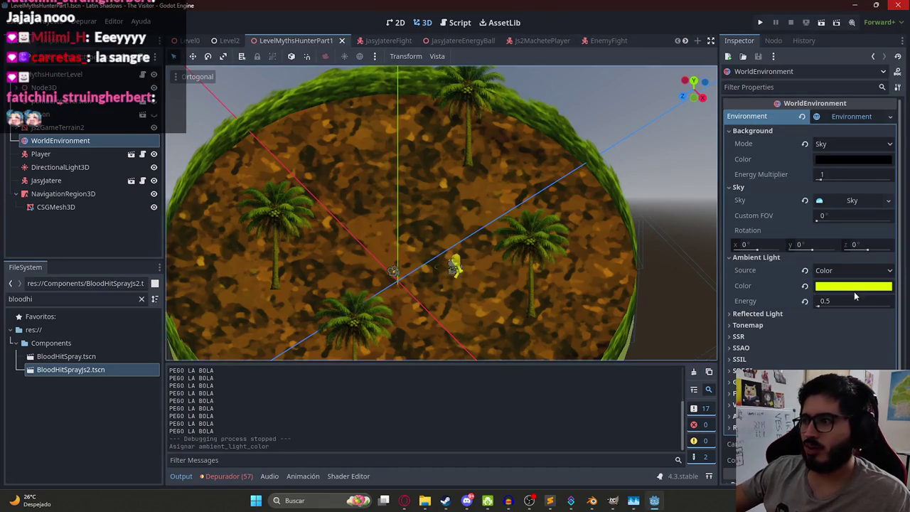
- Refine the ambient yellow to f2ef00 and save the level again
click(855, 288)
mouse_move(855, 190)
mouse_down()
mouse_move(842, 192)
mouse_move(851, 191)
mouse_up()
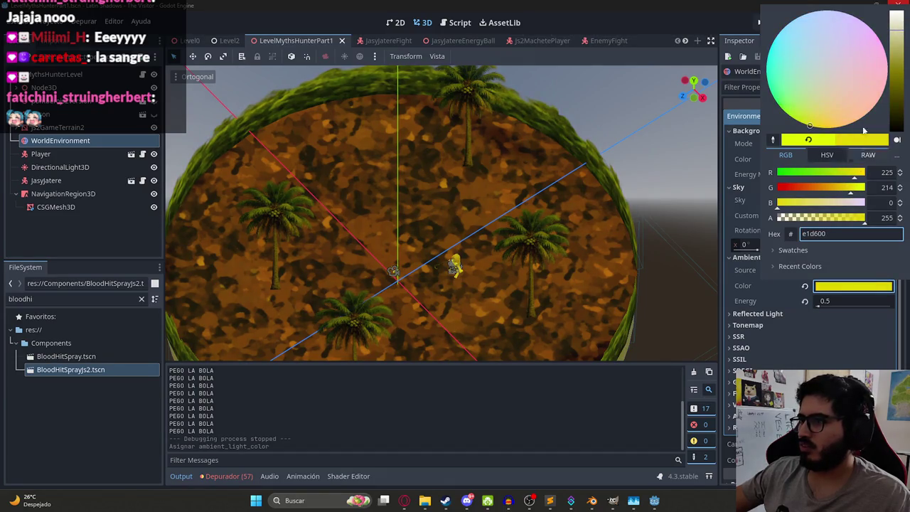
drag(896, 39, 898, 26)
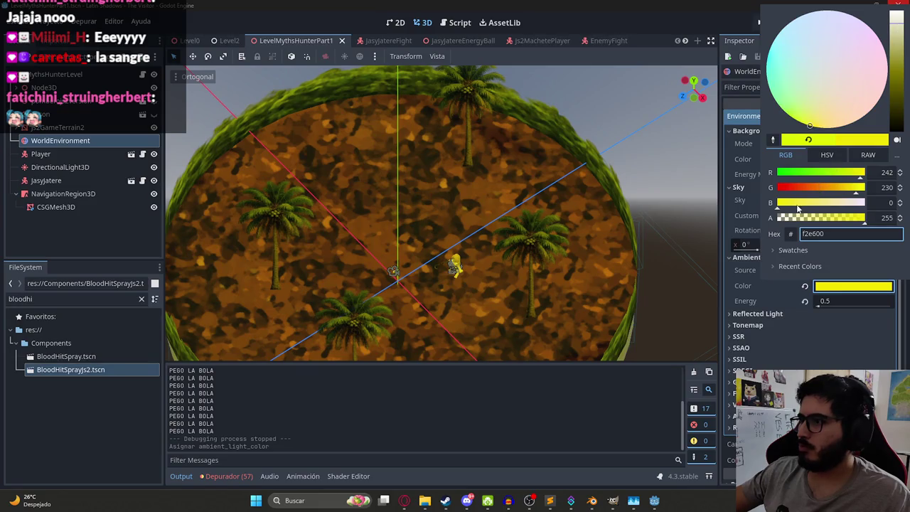
drag(854, 186, 859, 187)
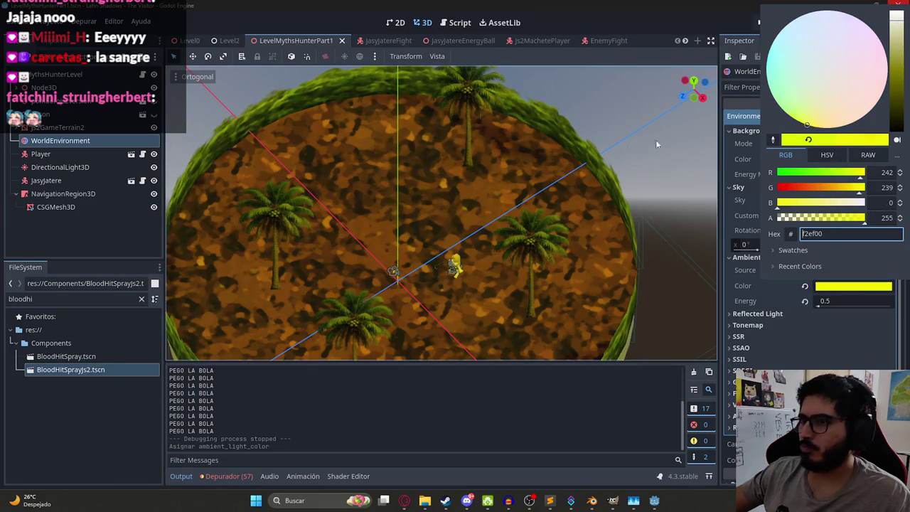
click(272, 60)
key(ctrl+s)
right_click(269, 40)
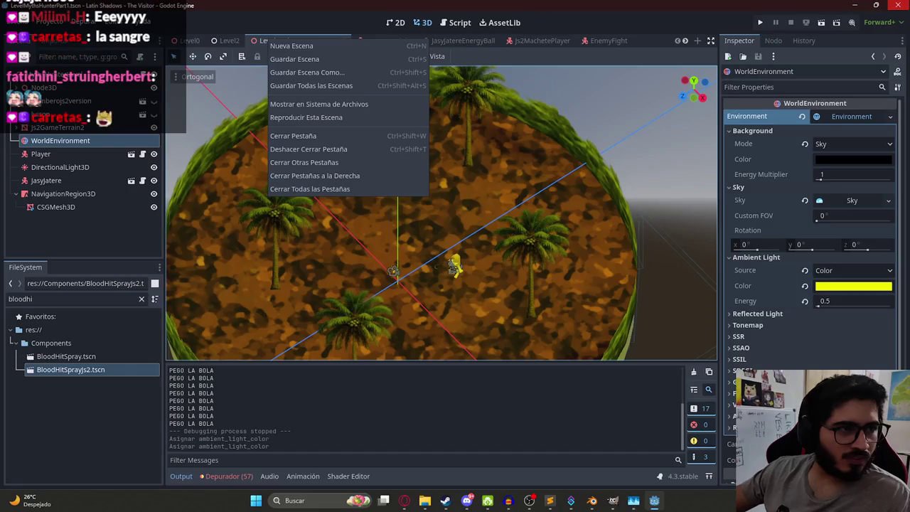
- Run LevelMythsHunterPart1 to test the boss fight under yellow ambient light, then stop it
key(Escape)
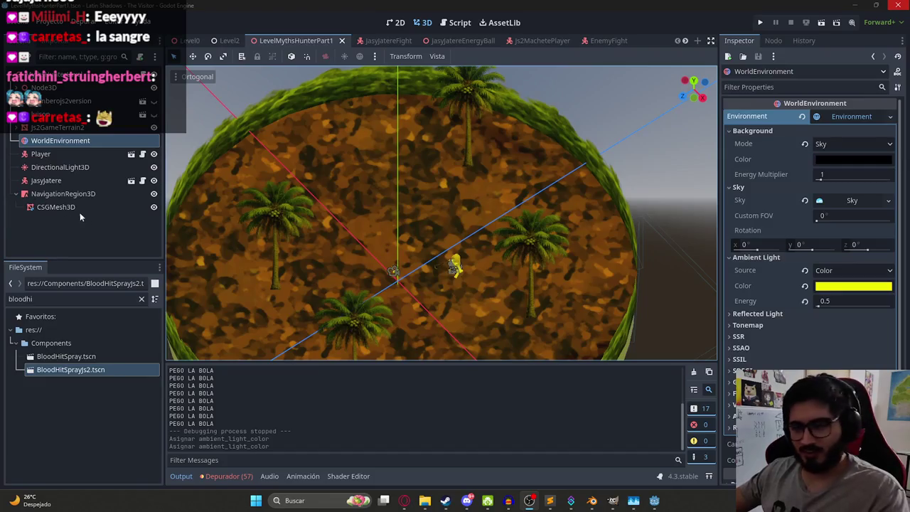
click(569, 500)
click(598, 4)
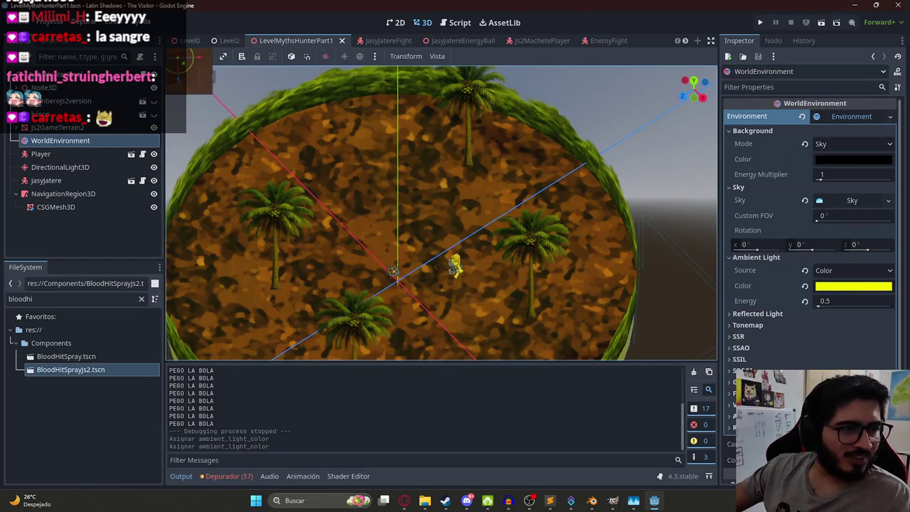
right_click(322, 42)
click(352, 114)
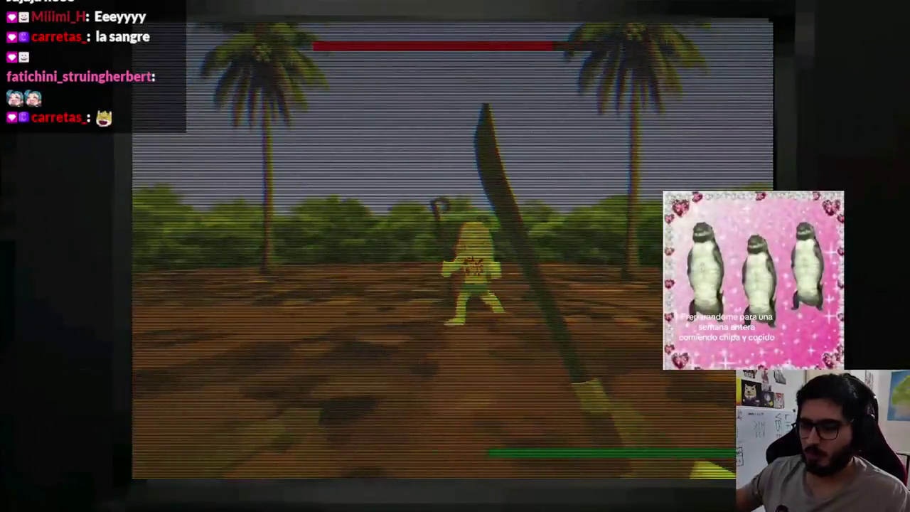
key(Escape)
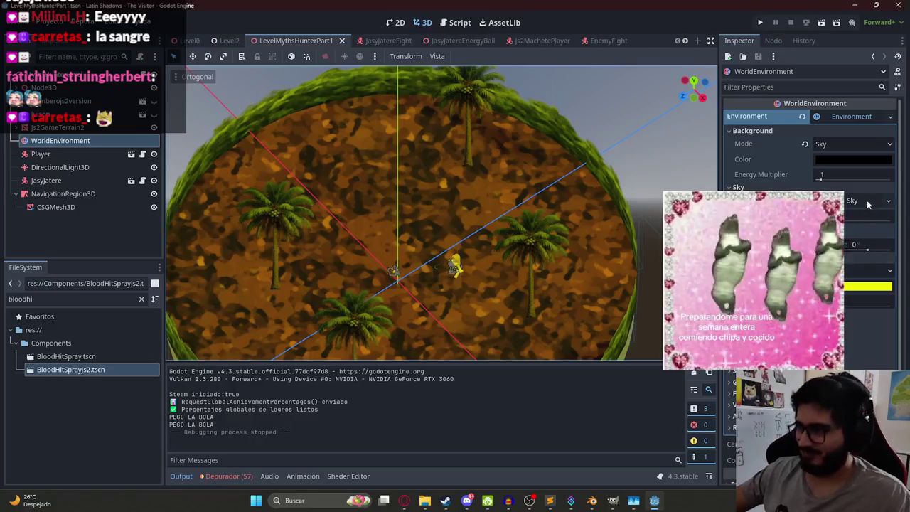
- Set the ambient light to white tinted pale yellow, then warm the hue to 47 for a cream tone
click(866, 286)
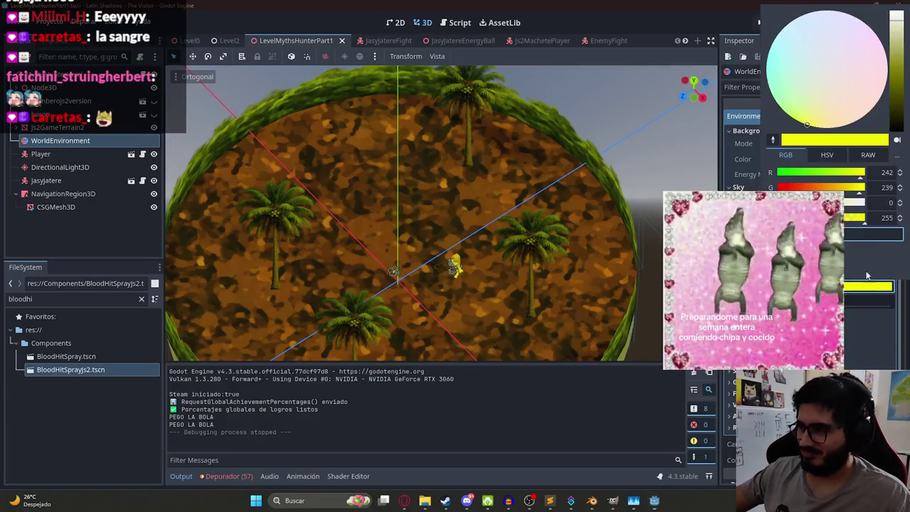
click(900, 12)
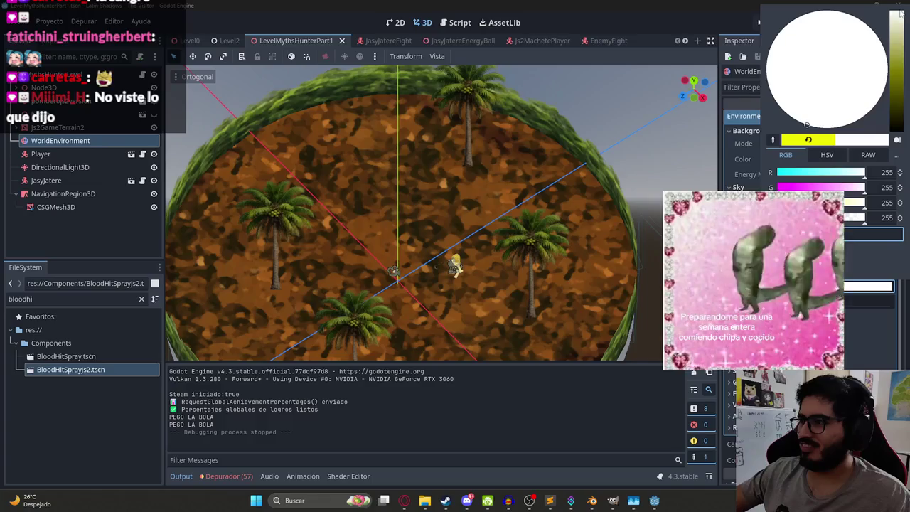
drag(899, 13, 898, 17)
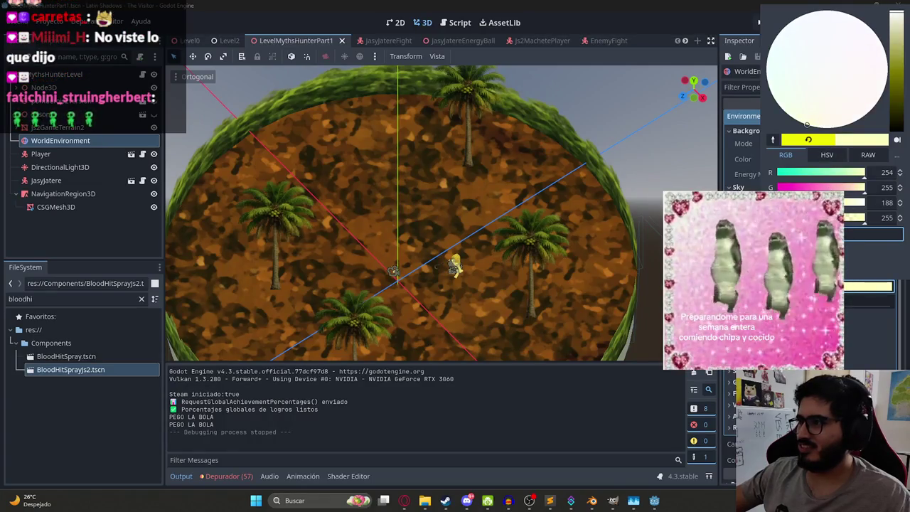
click(867, 154)
click(826, 156)
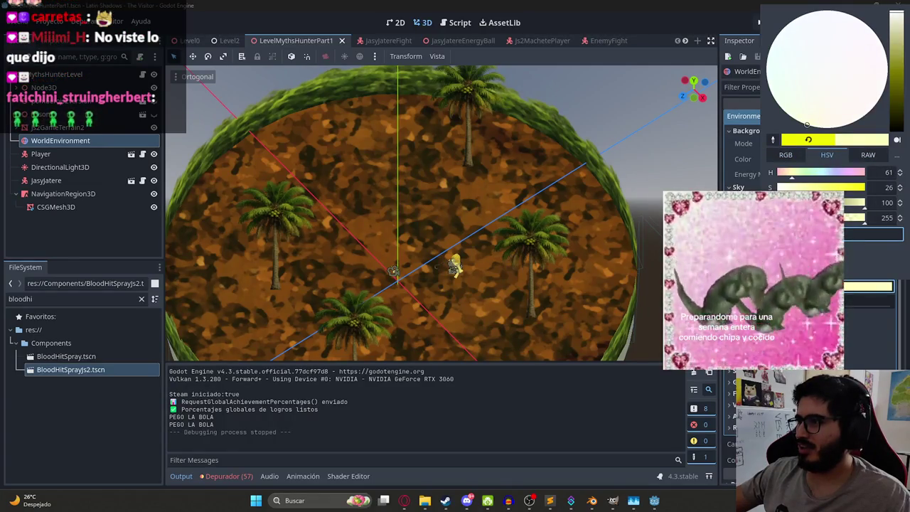
click(789, 177)
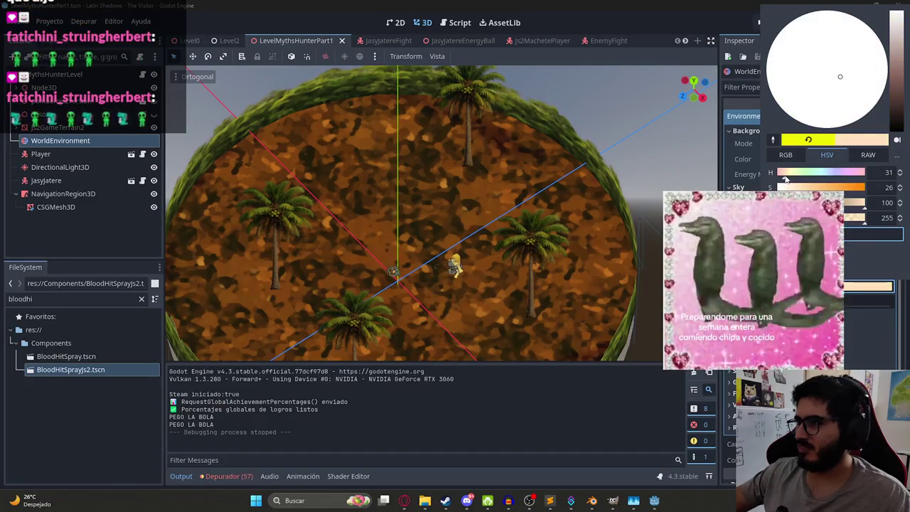
click(788, 176)
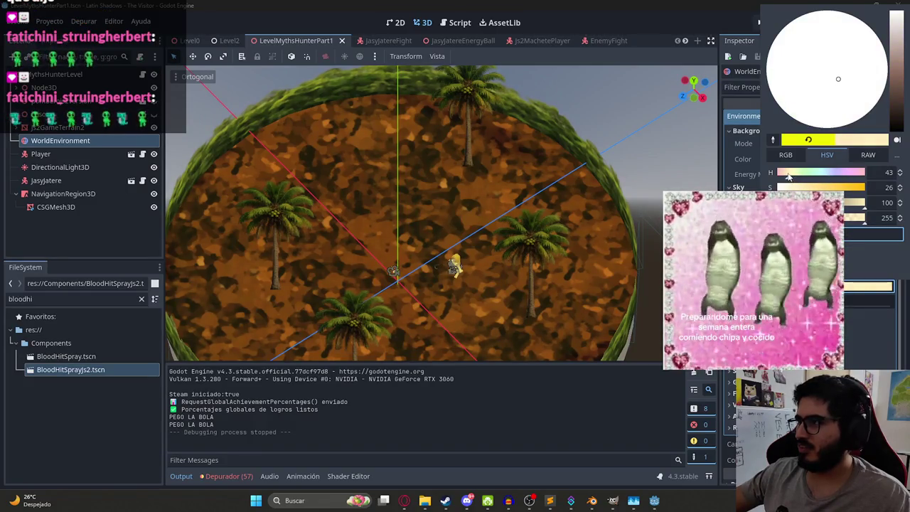
click(421, 162)
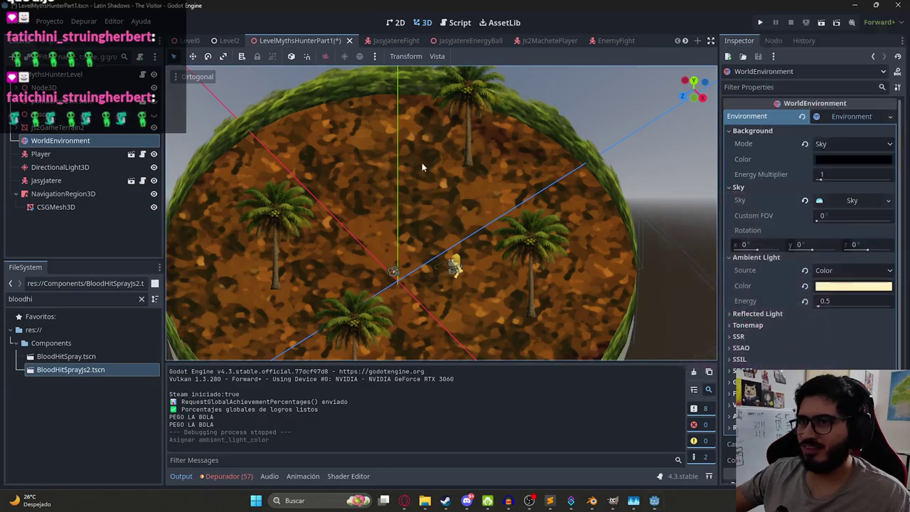
right_click(289, 43)
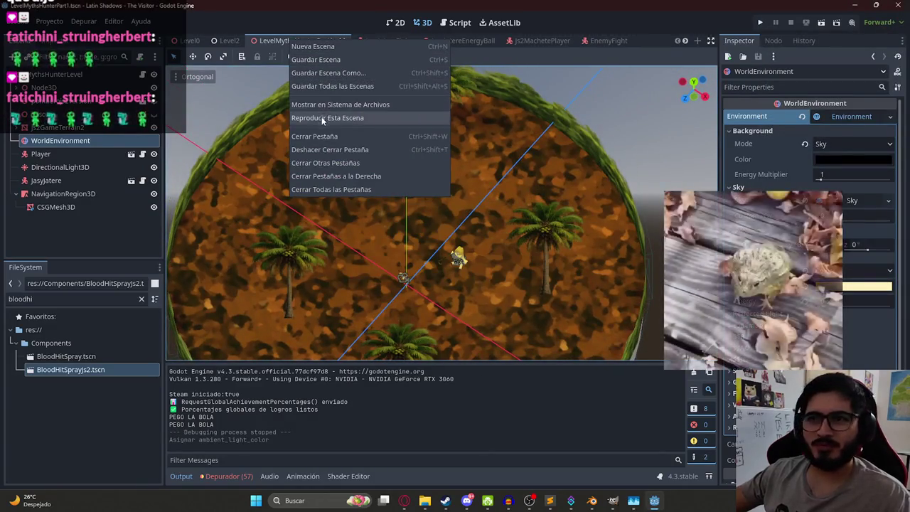
- Play-test the level twice under the cream ambient light, closing the game after each run
click(321, 117)
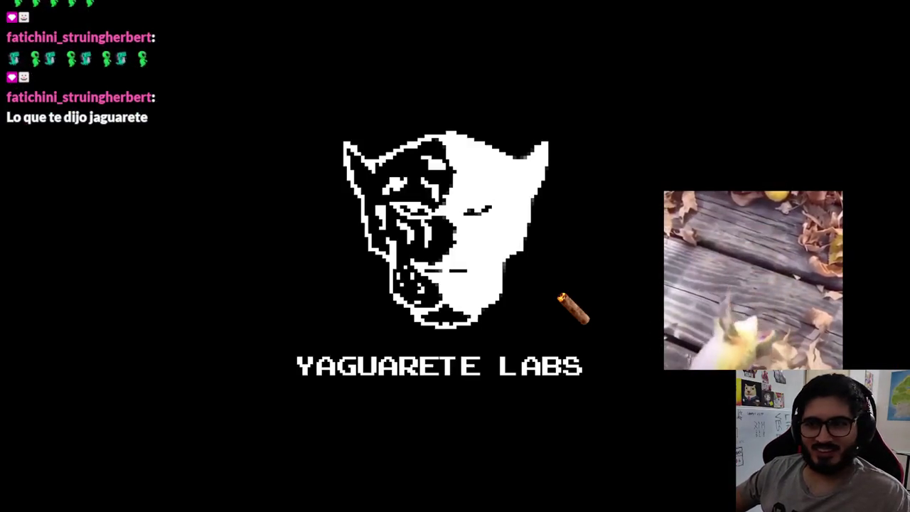
key(alt+F4)
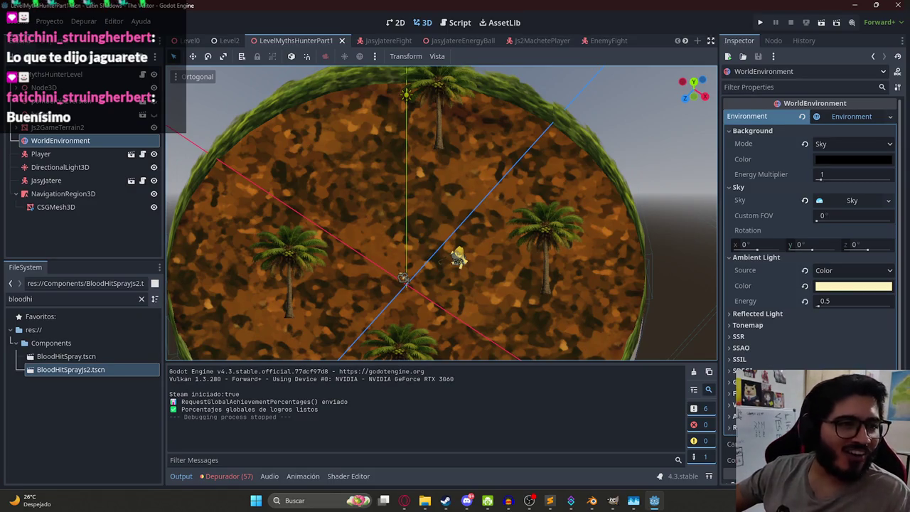
right_click(280, 40)
click(285, 115)
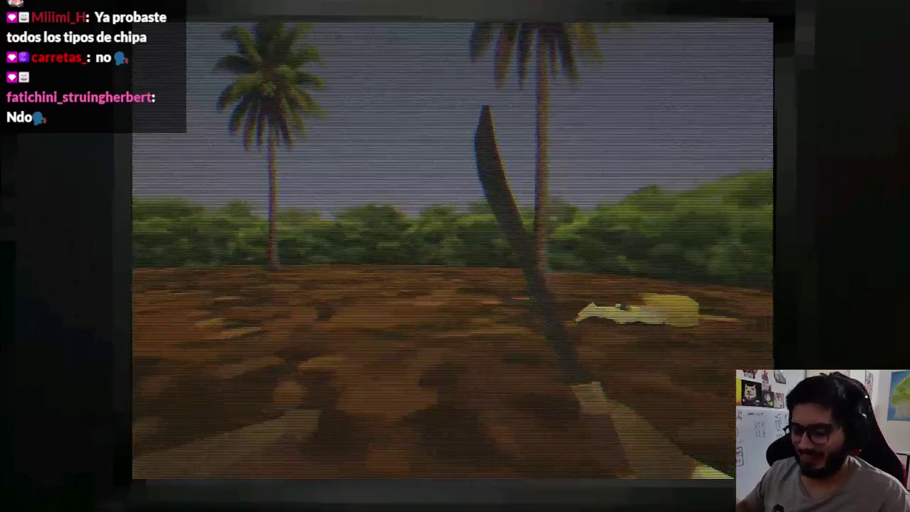
key(F8)
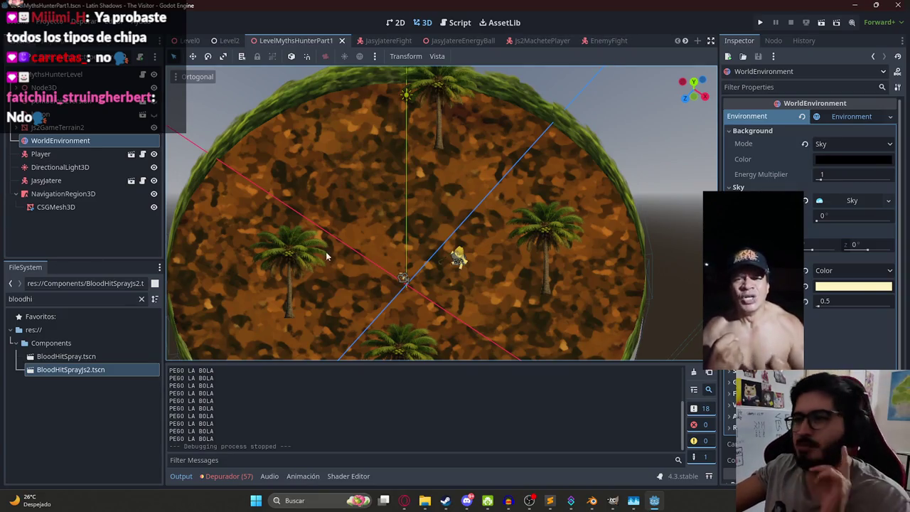
- Try removing all saturation from the ambient colour for pure white, then undo it
scroll(528, 179, up, 3)
drag(527, 180, 607, 342)
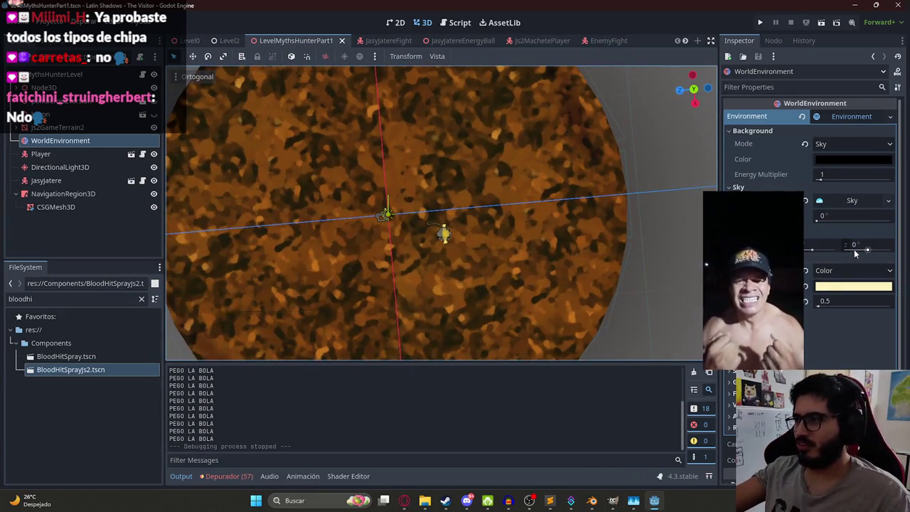
click(853, 286)
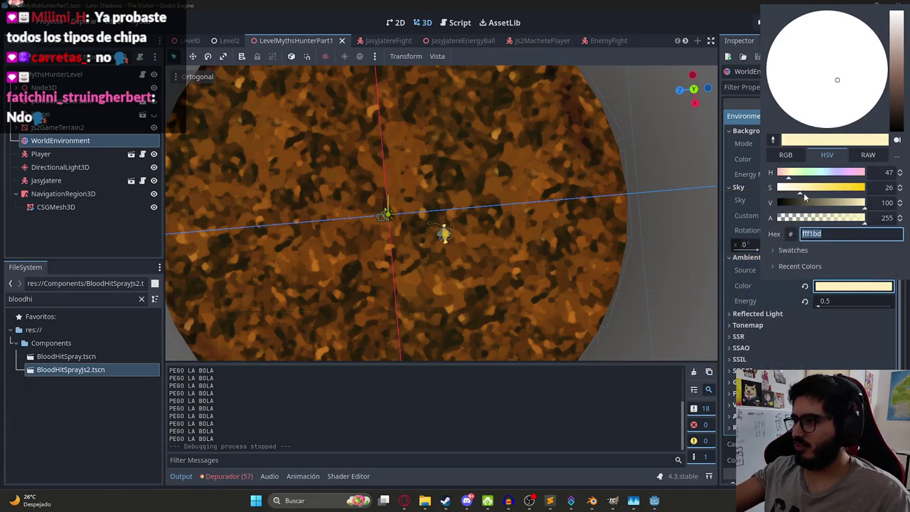
drag(796, 191, 794, 194)
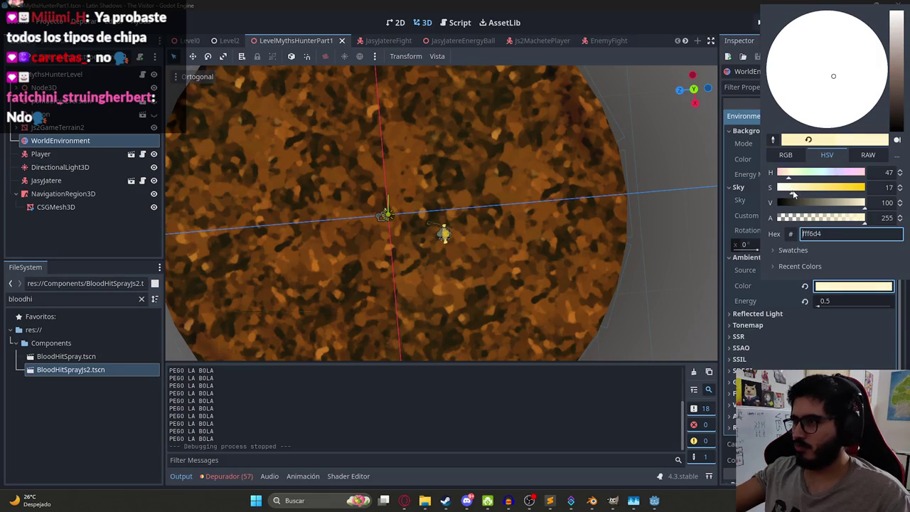
drag(794, 193, 769, 202)
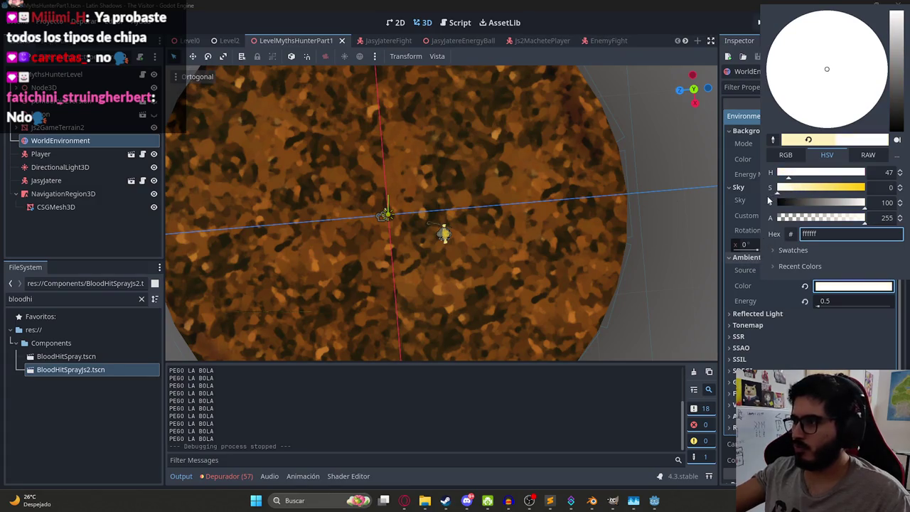
click(834, 351)
key(ctrl+z)
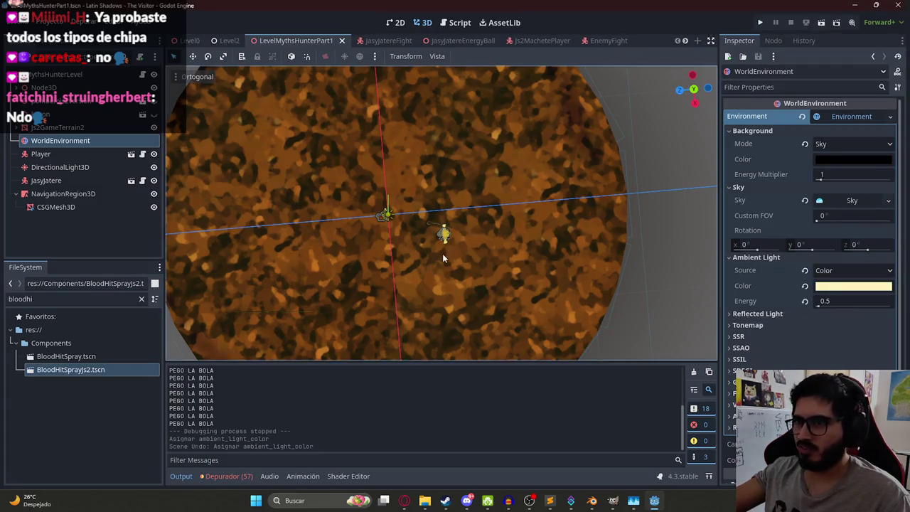
scroll(442, 253, up, 5)
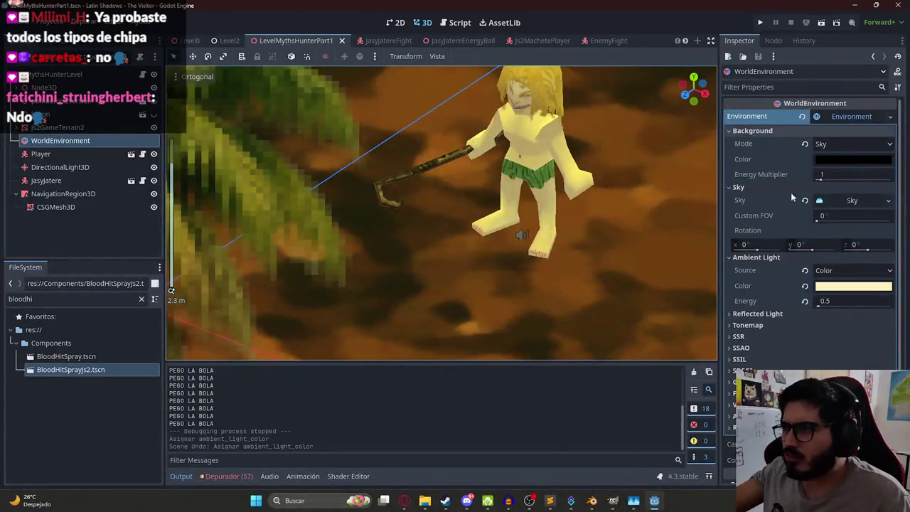
- Enter ambient colour ffffff, then add a faint warm tint to reach fffcf0
click(853, 286)
text(ffffff)
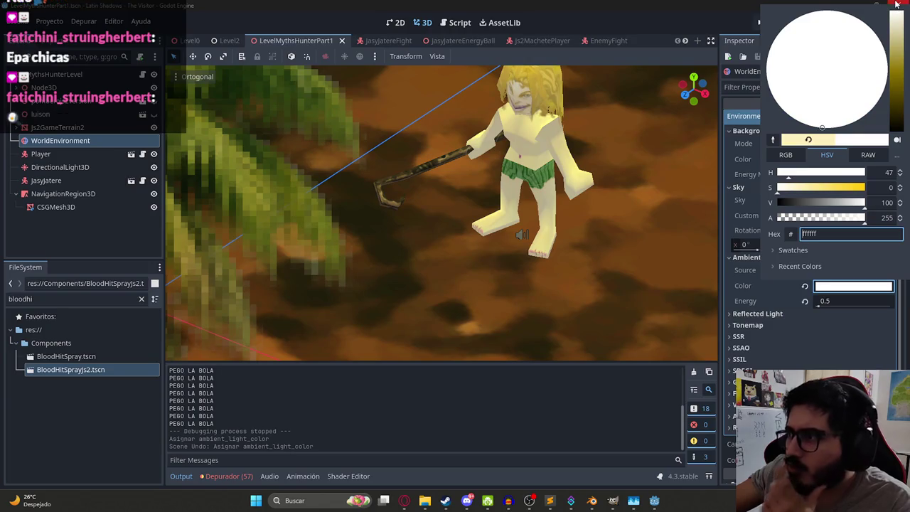
drag(897, 13, 899, 5)
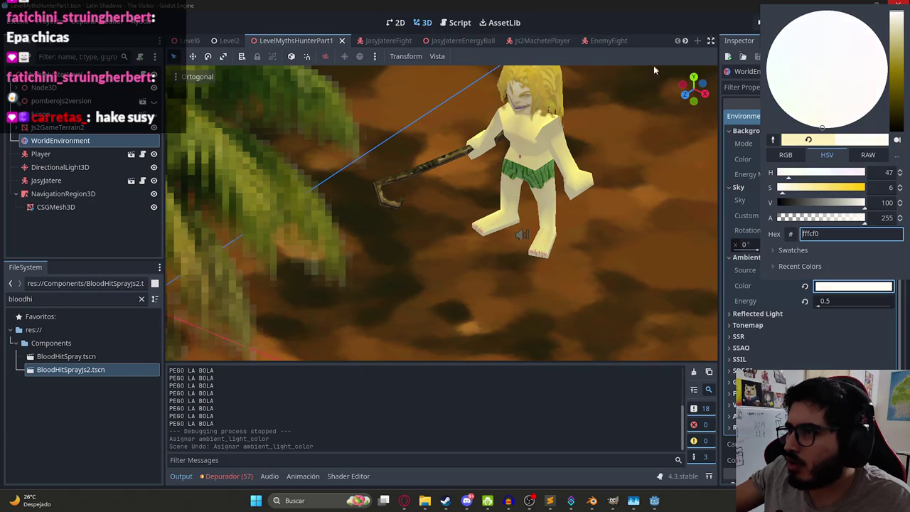
scroll(655, 70, down, 10)
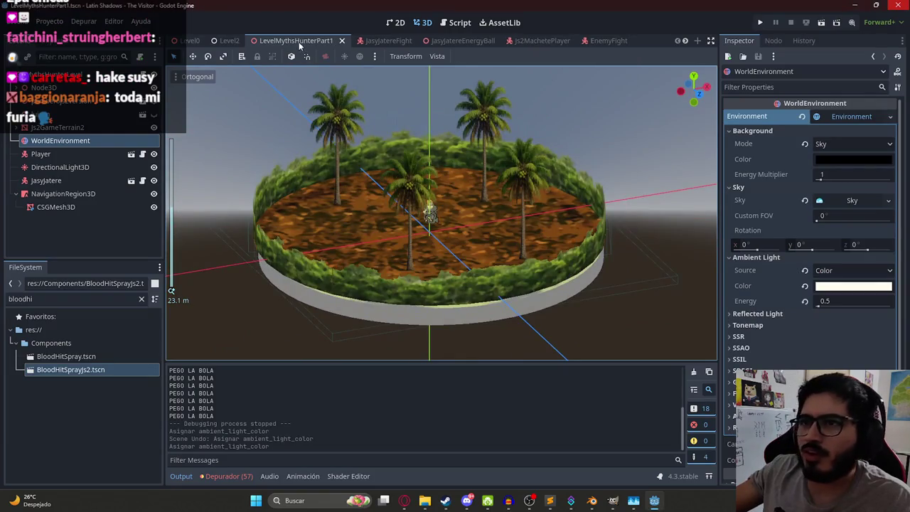
- Save the level scene with its fffcf0 near-white ambient light using Ctrl+S
right_click(299, 44)
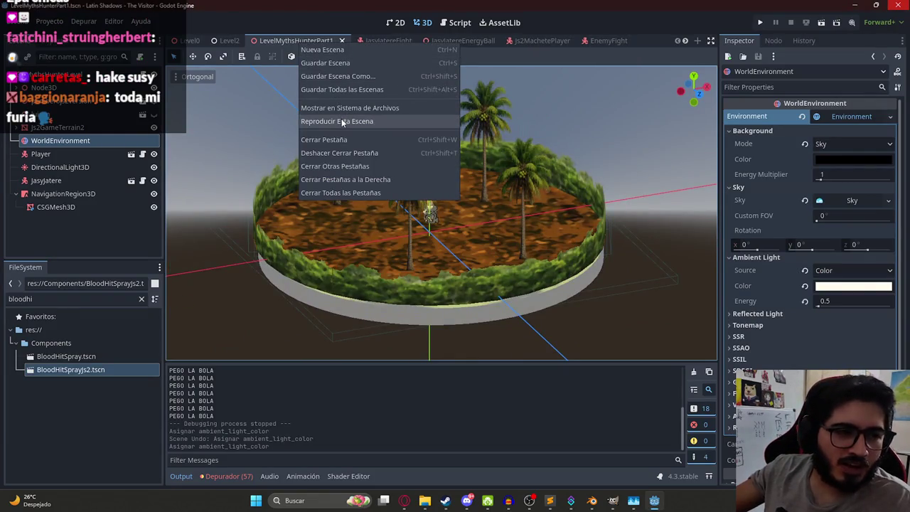
click(340, 3)
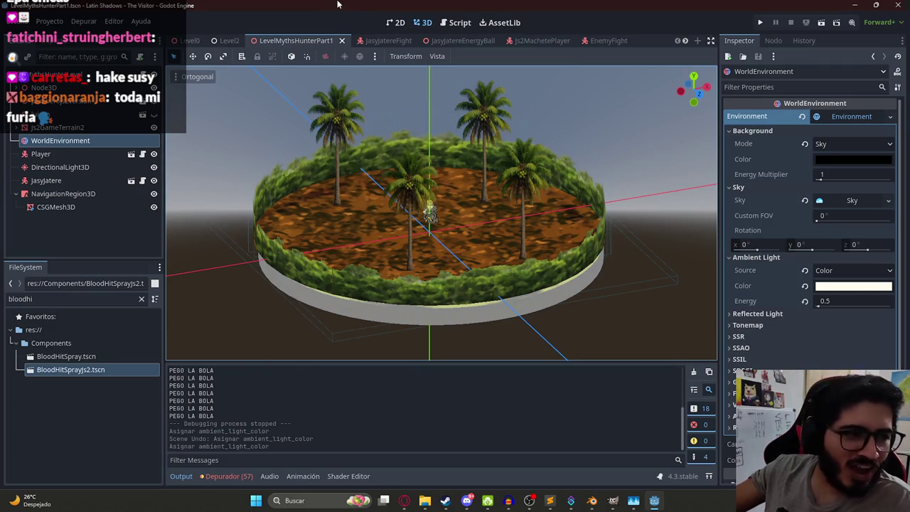
key(ctrl+s)
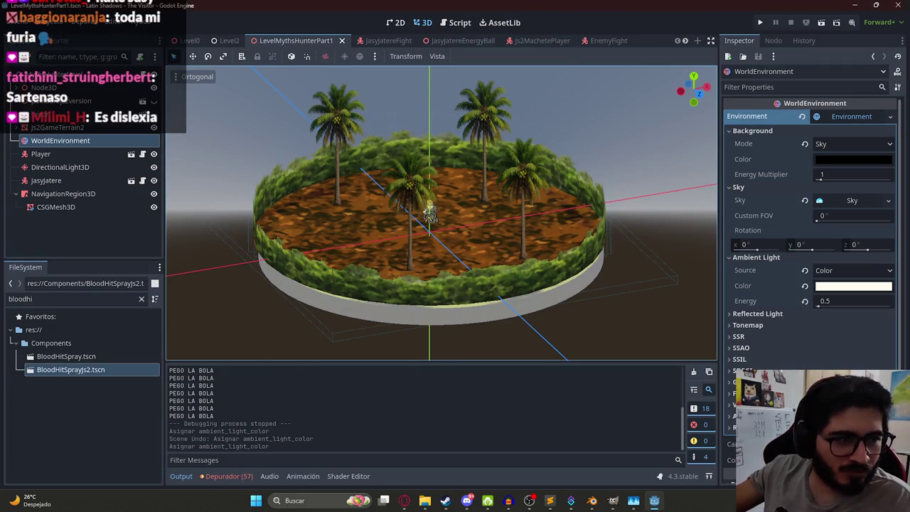
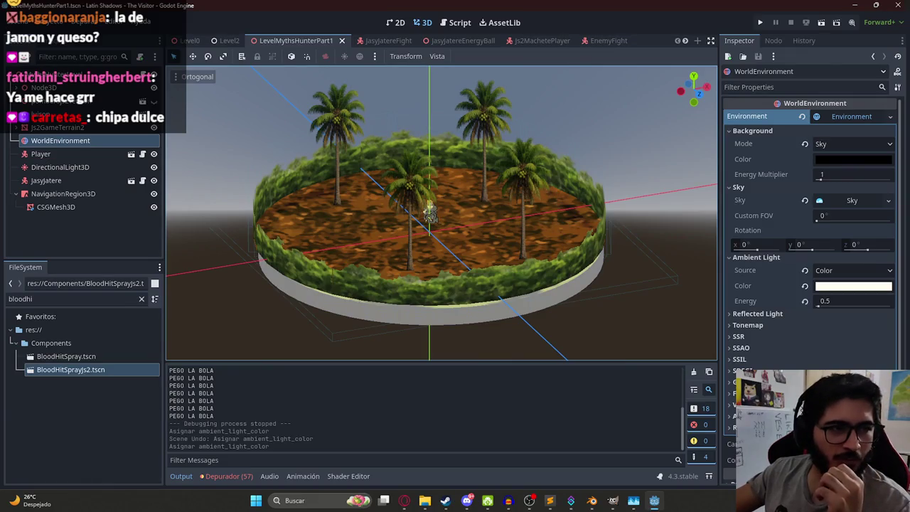
- Test-play the level scene, then stop it and return to the editor
right_click(306, 40)
click(353, 120)
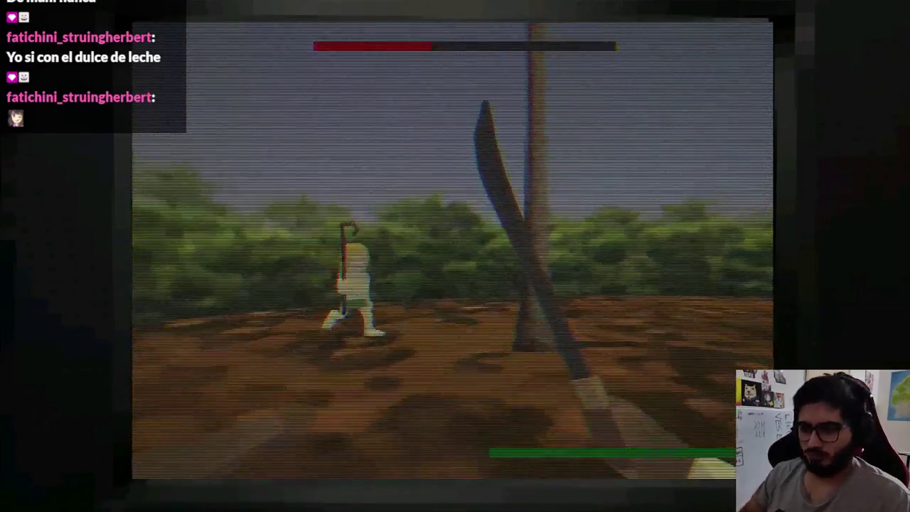
key(F8)
- Enable volumetric fog on the level's WorldEnvironment with density 0.01
scroll(487, 251, up, 6)
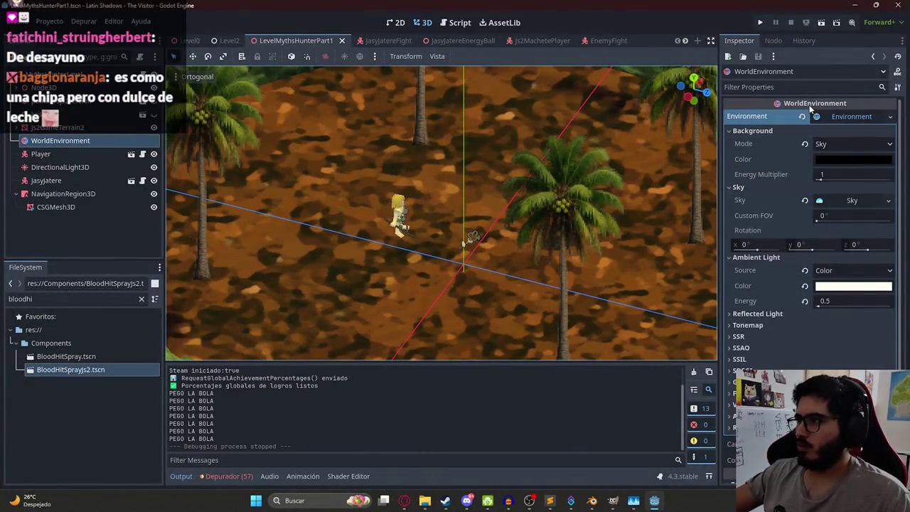
scroll(782, 249, down, 3)
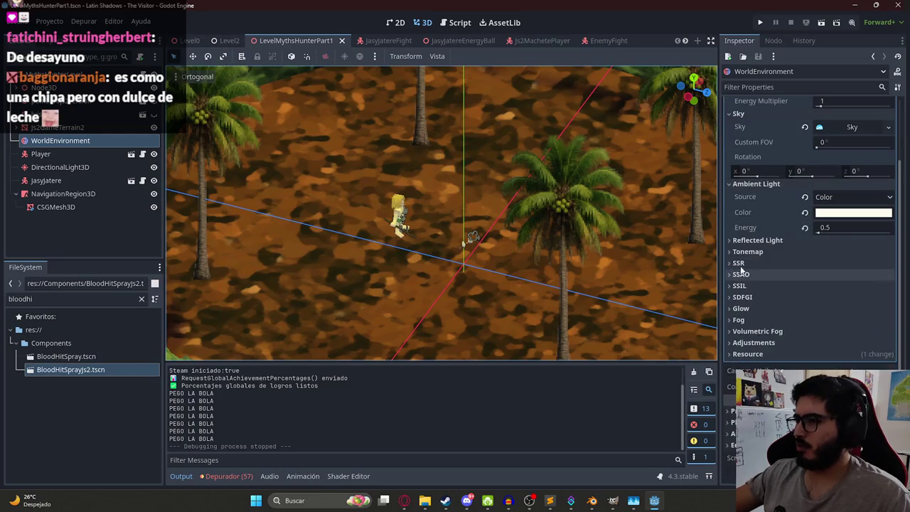
click(764, 331)
click(818, 344)
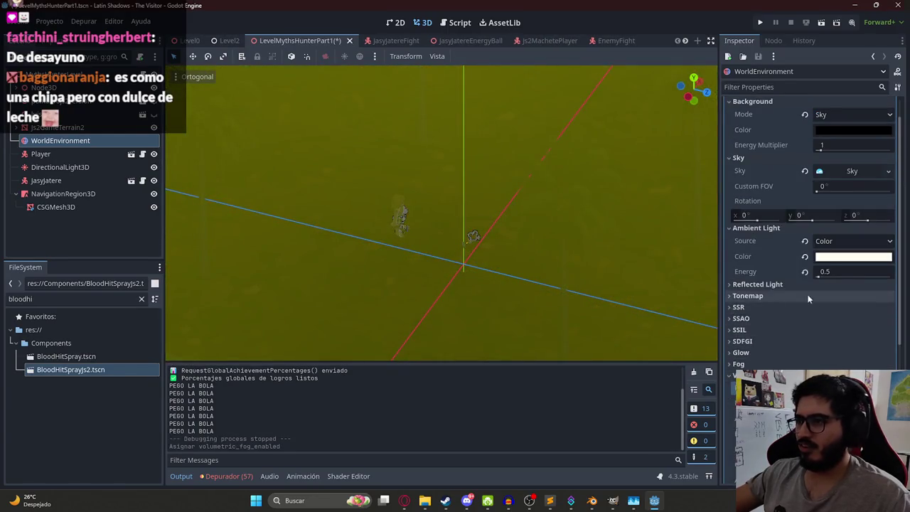
scroll(824, 313, down, 5)
click(821, 213)
text(0.01)
key(Return)
scroll(359, 167, down, 5)
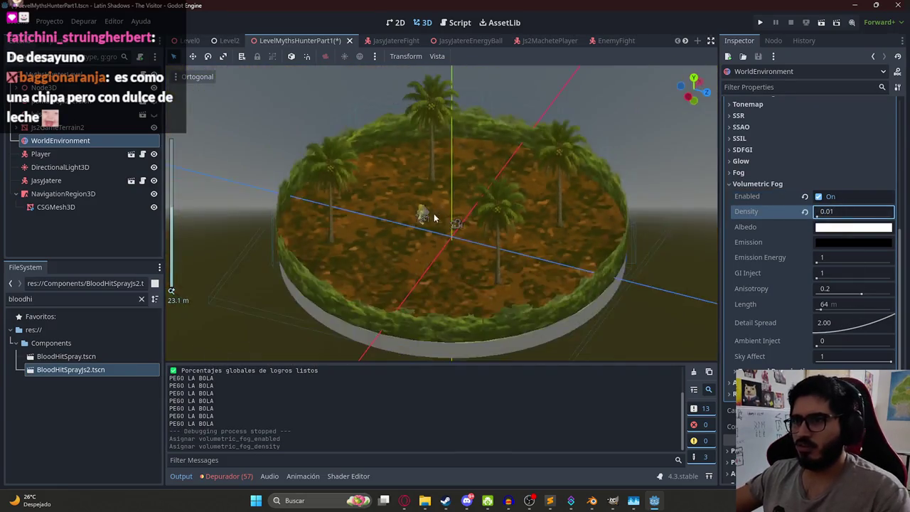
- Save and test-play the level scene, then stop it with F8
right_click(313, 40)
click(334, 80)
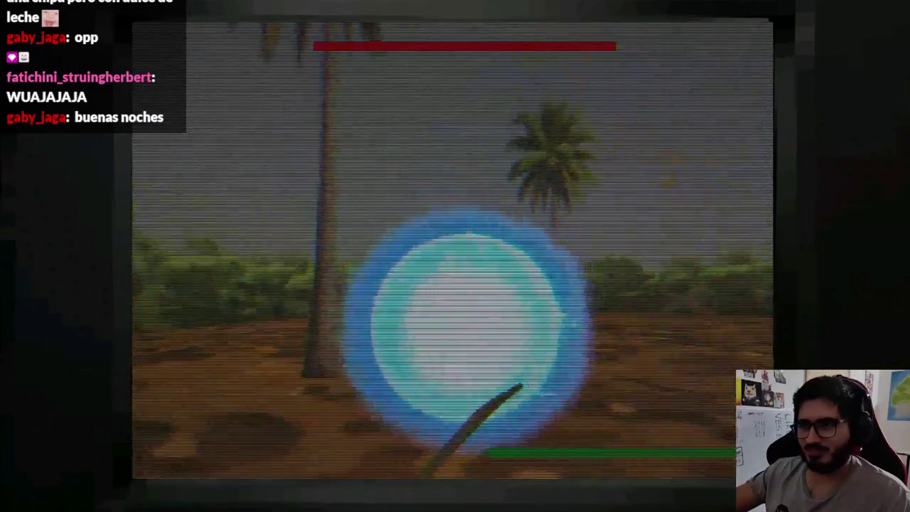
key(F8)
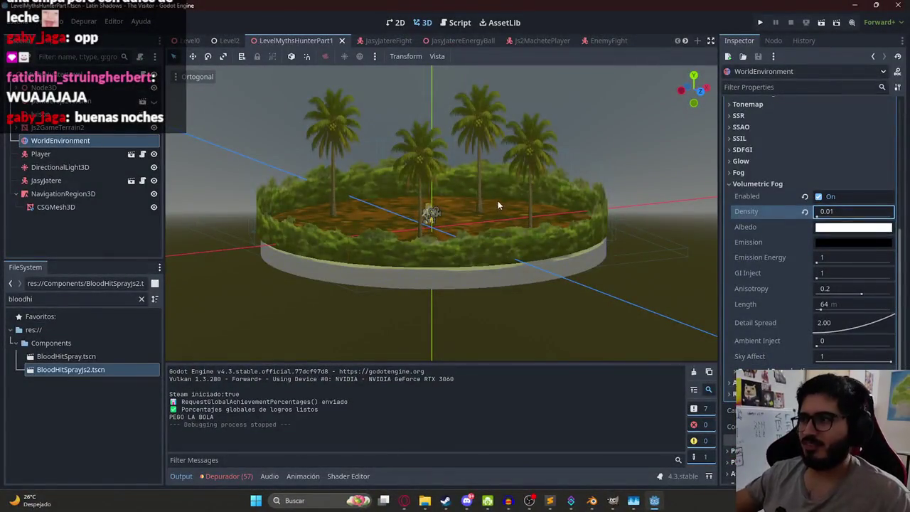
- Set the volumetric fog albedo to a pale cream-yellow colour
click(837, 229)
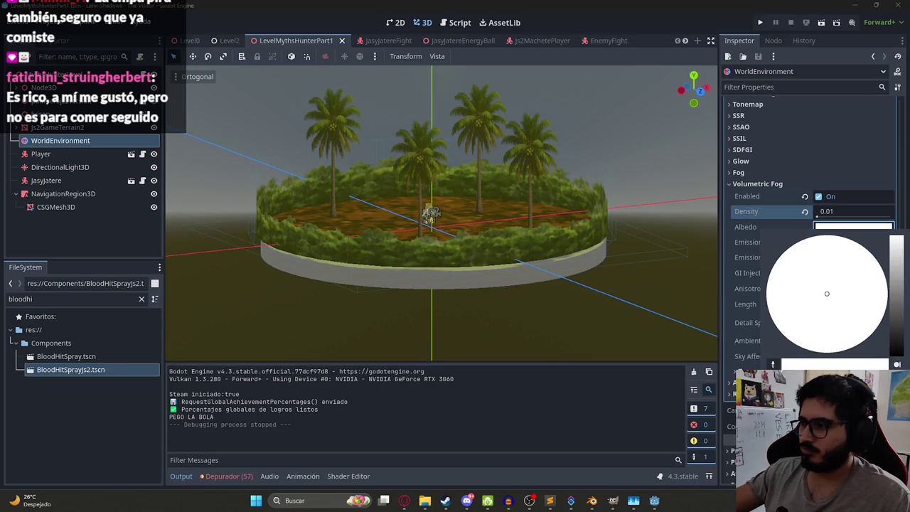
mouse_move(826, 293)
mouse_down()
mouse_move(873, 294)
mouse_move(867, 316)
mouse_up()
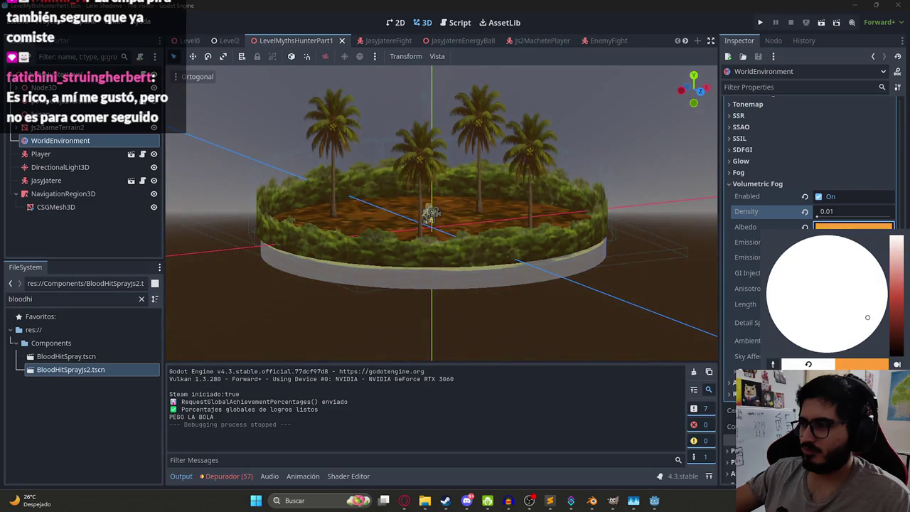
click(896, 254)
click(815, 349)
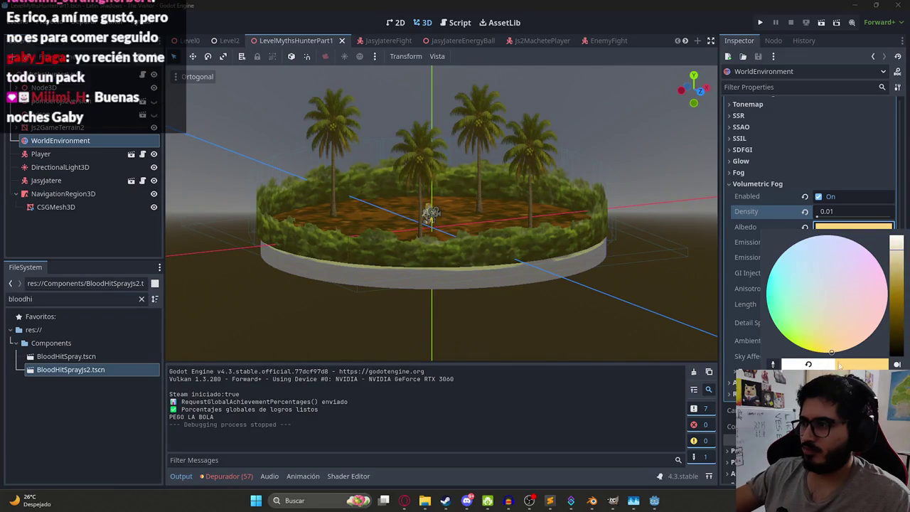
mouse_move(892, 280)
mouse_down()
mouse_move(901, 211)
mouse_move(896, 262)
mouse_up()
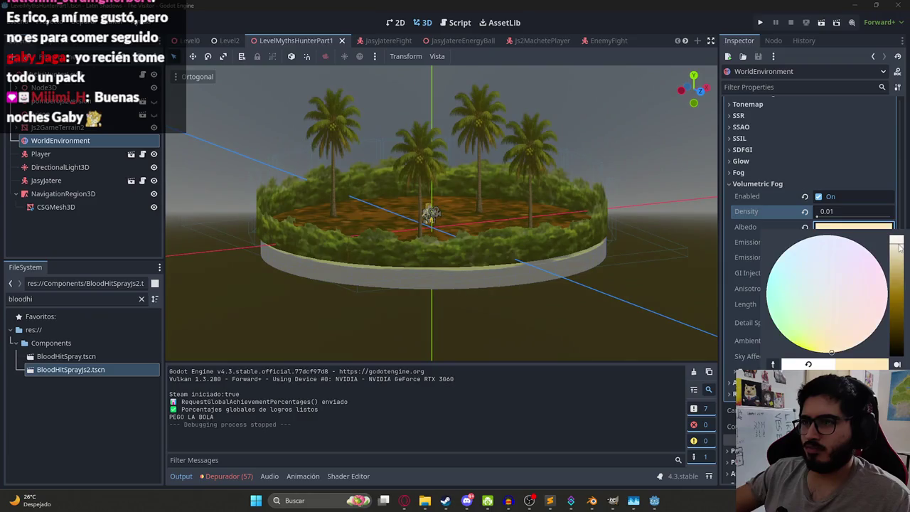
click(396, 164)
- Revert a fog density tweak so it stays at 0.01, and save the level scene
scroll(401, 193, up, 6)
scroll(355, 114, down, 5)
mouse_move(388, 129)
mouse_down()
mouse_move(535, 296)
mouse_move(475, 263)
mouse_move(467, 298)
mouse_up()
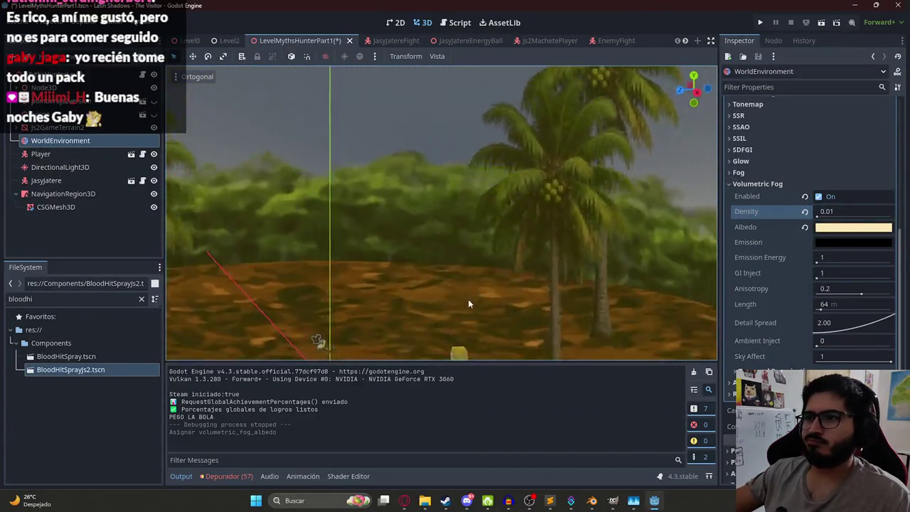
scroll(469, 304, down, 5)
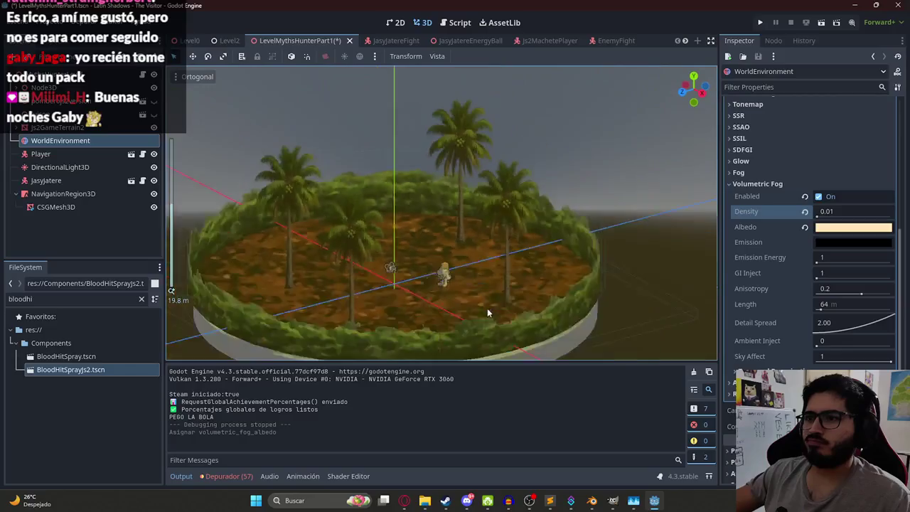
drag(391, 273, 776, 244)
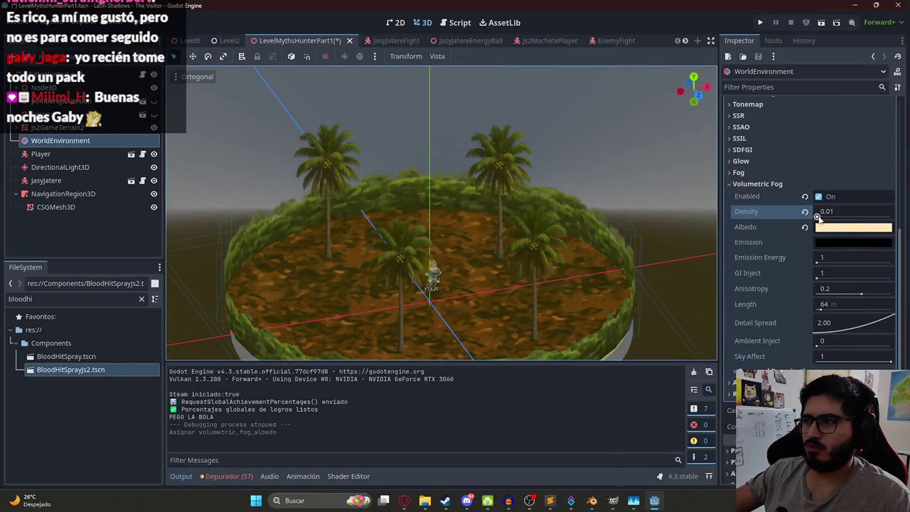
drag(838, 213, 874, 213)
key(ctrl+z)
key(ctrl+s)
mouse_move(581, 246)
mouse_down()
mouse_move(455, 175)
mouse_move(547, 248)
mouse_move(568, 242)
mouse_up()
scroll(767, 211, up, 5)
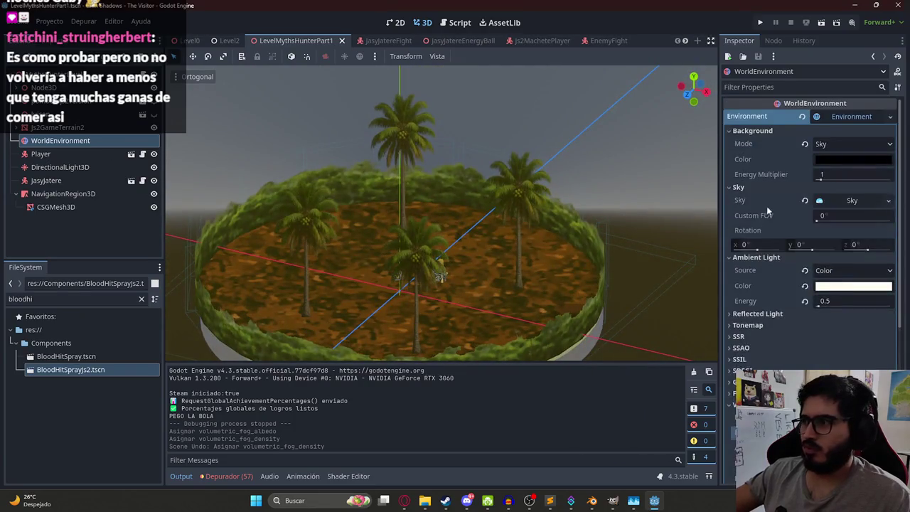
- Try a white background colour, then undo it so the background stays black
click(833, 160)
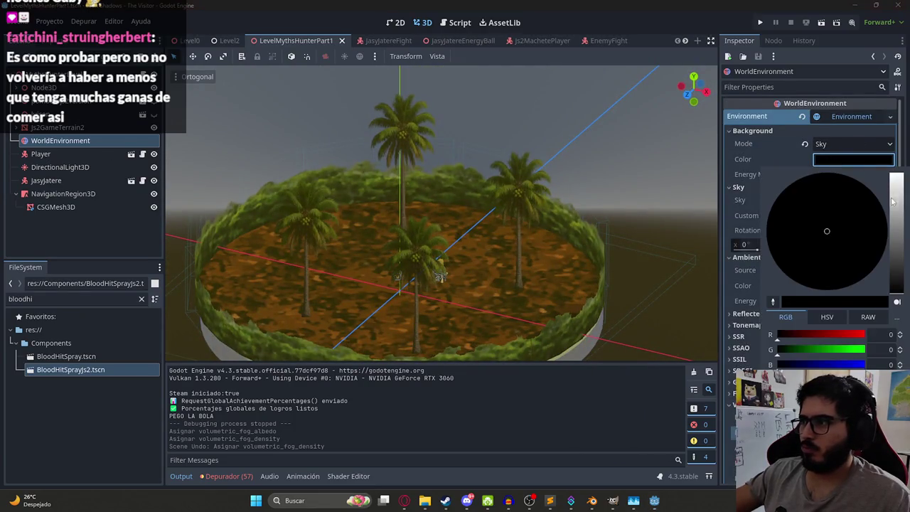
drag(894, 200, 896, 126)
click(836, 168)
key(ctrl+z)
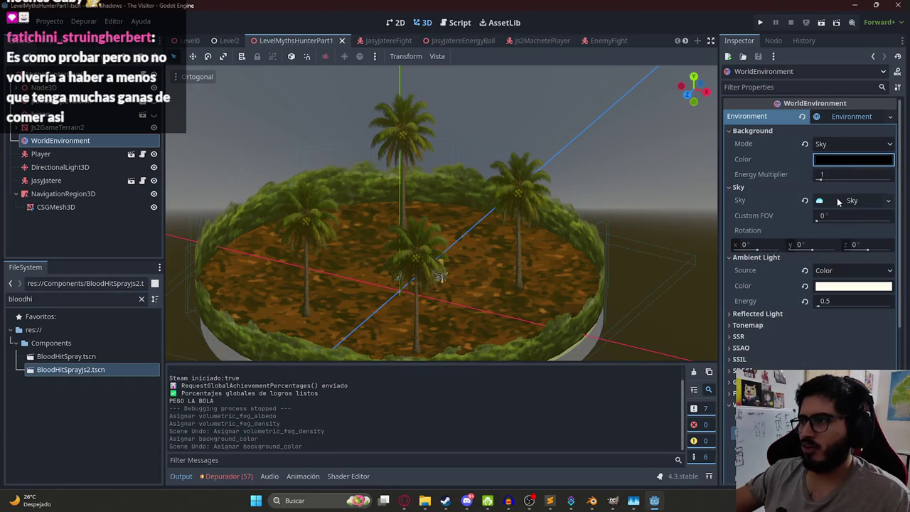
- Brighten the ProceduralSkyMaterial's Sky Top Color
click(838, 202)
click(847, 216)
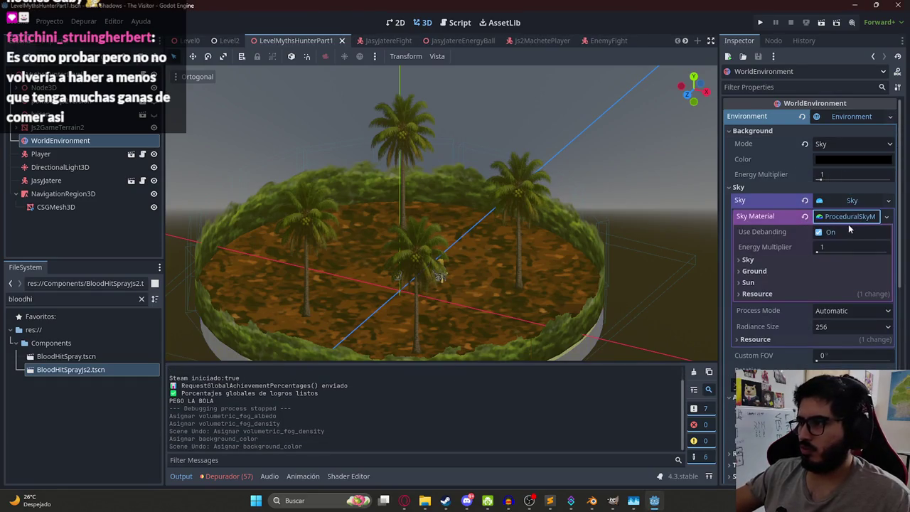
click(790, 260)
click(852, 271)
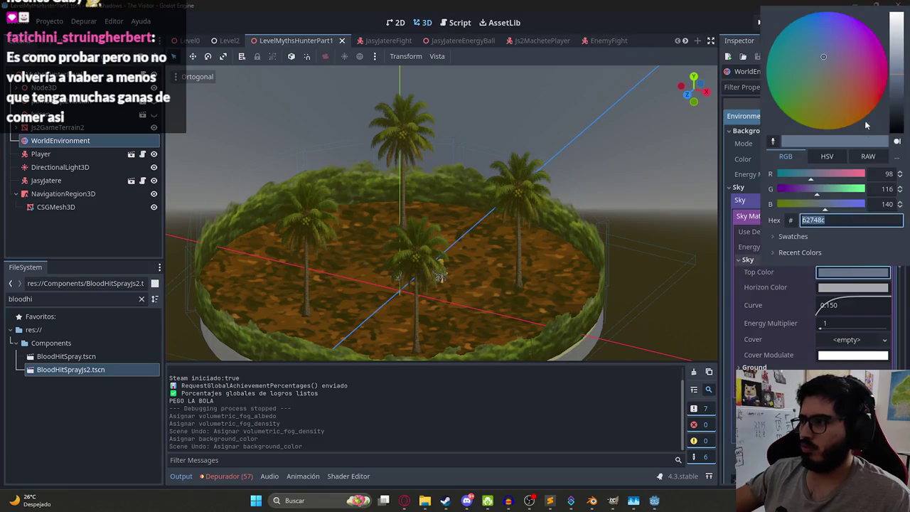
mouse_move(898, 73)
mouse_down()
mouse_move(897, 21)
mouse_move(902, 49)
mouse_up()
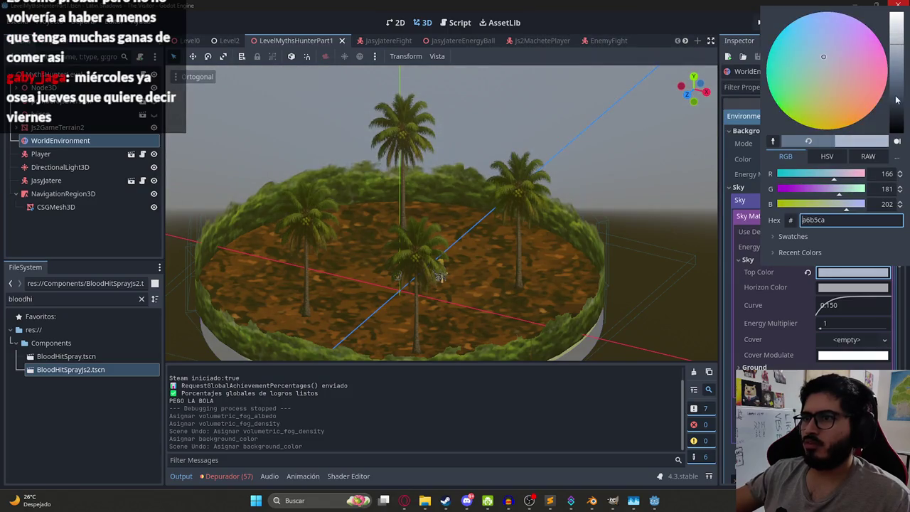
click(840, 250)
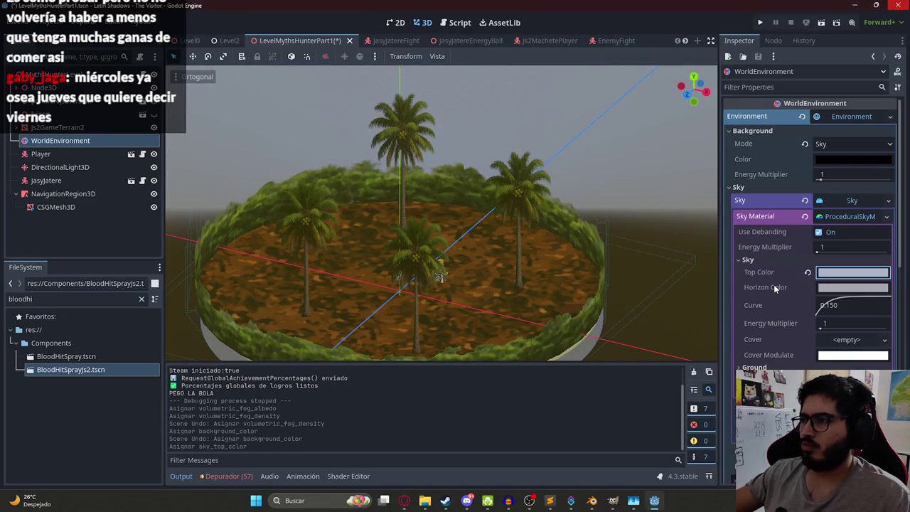
key(ctrl+z)
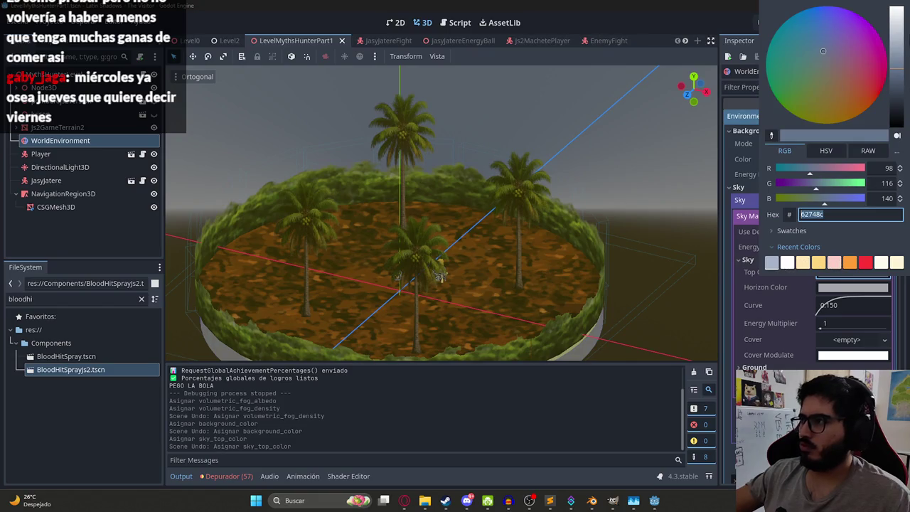
click(899, 49)
drag(899, 48, 901, 47)
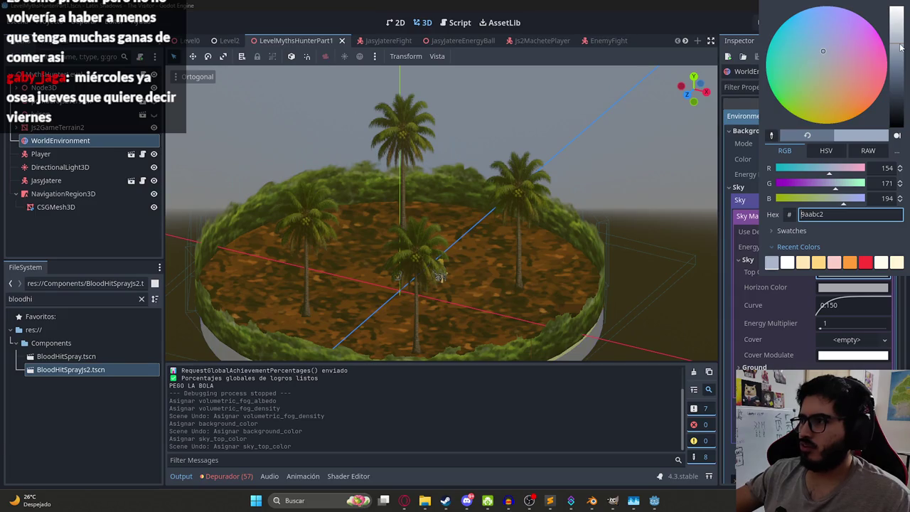
- Set the sky top colour to light blue 86d4ff using RAW entry
click(825, 150)
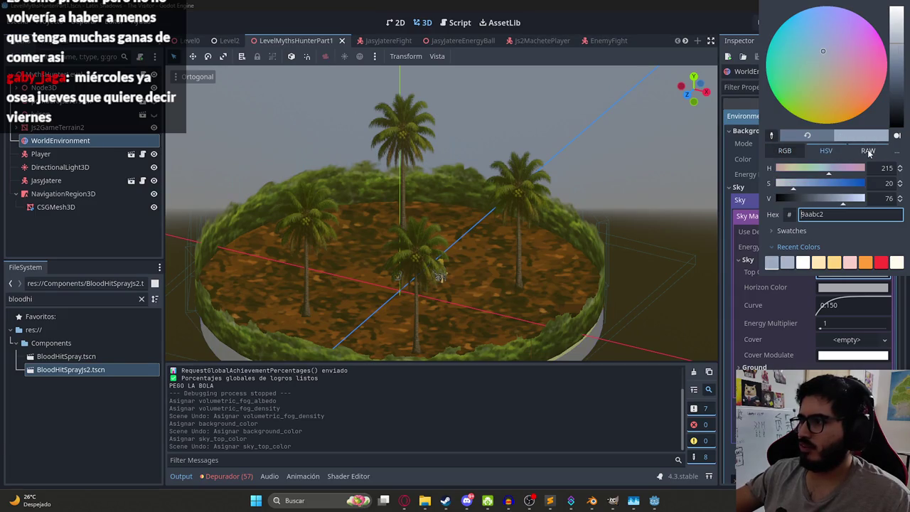
click(868, 150)
key(ctrl+v)
key(Return)
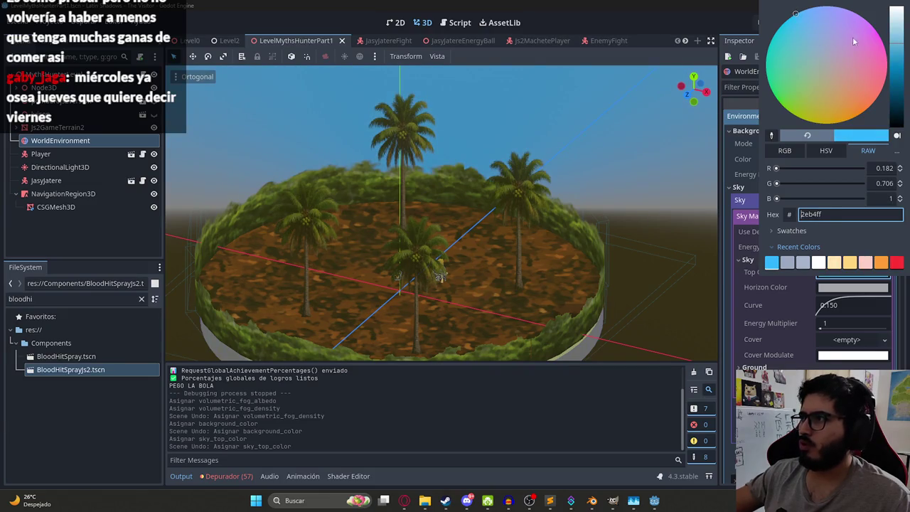
click(901, 37)
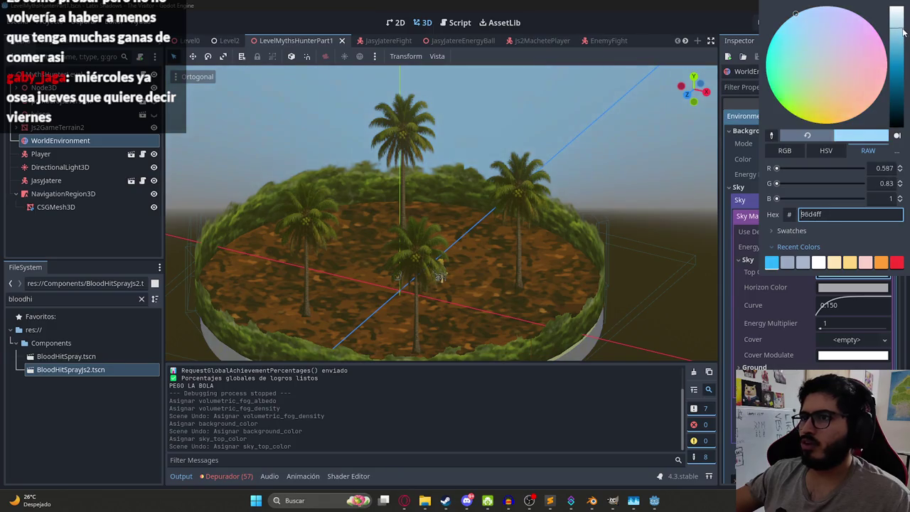
click(554, 142)
right_click(283, 40)
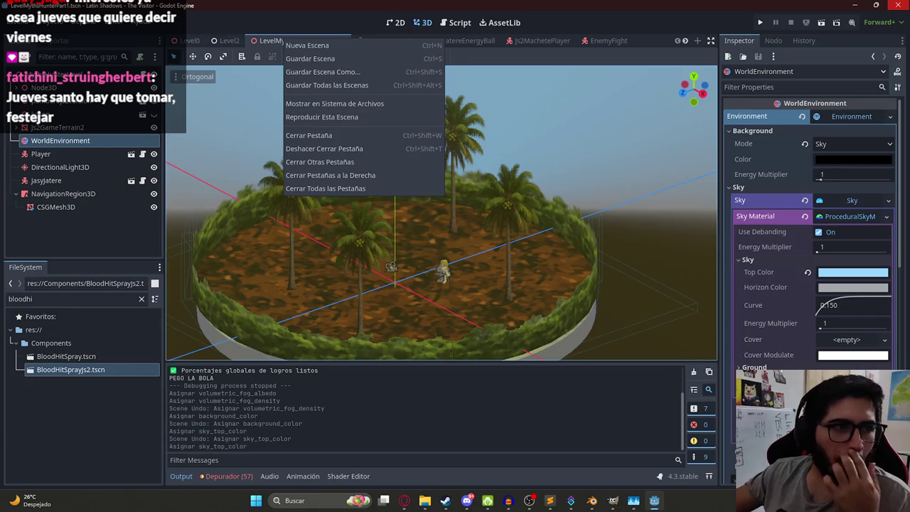
- Leave Godot for the browser showing 'ejercicio de agarre' image results and start a new search
key(Escape)
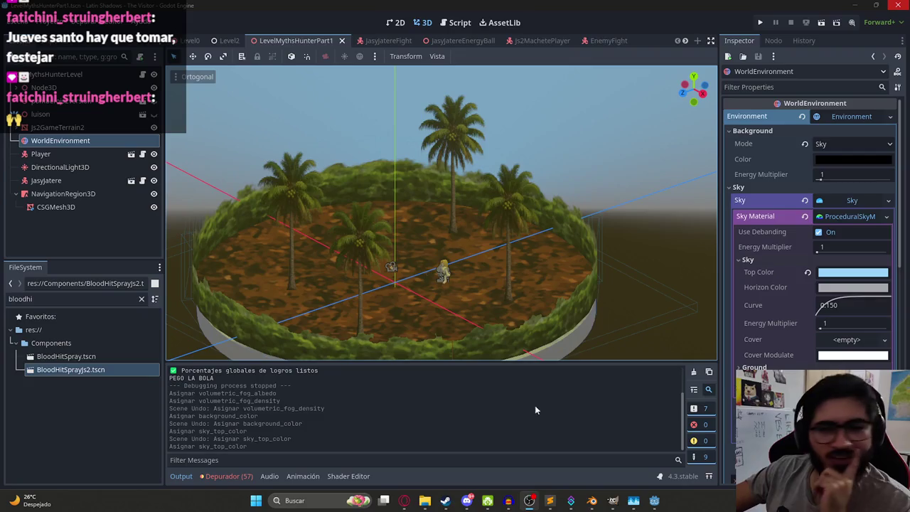
click(403, 500)
click(337, 58)
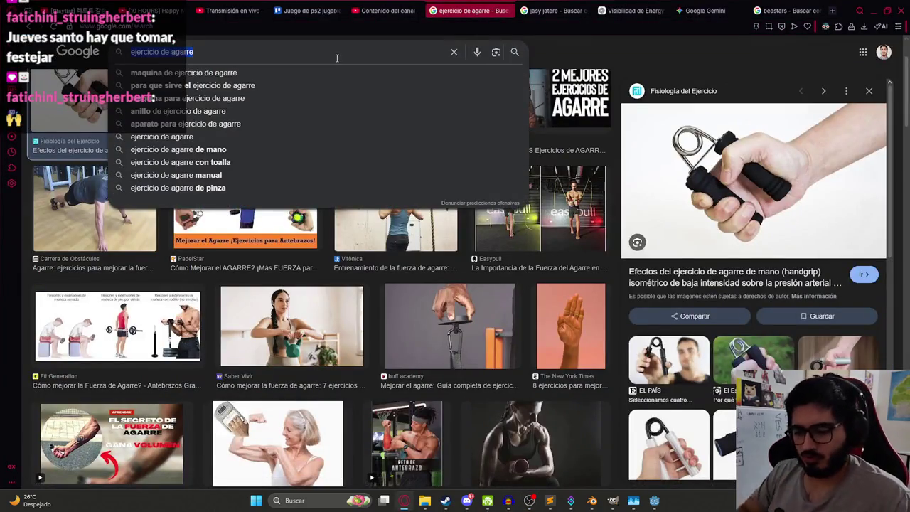
- Search Google Images for 'chipa piru', then for 'chipa cabure'
text(chipa piru)
key(Return)
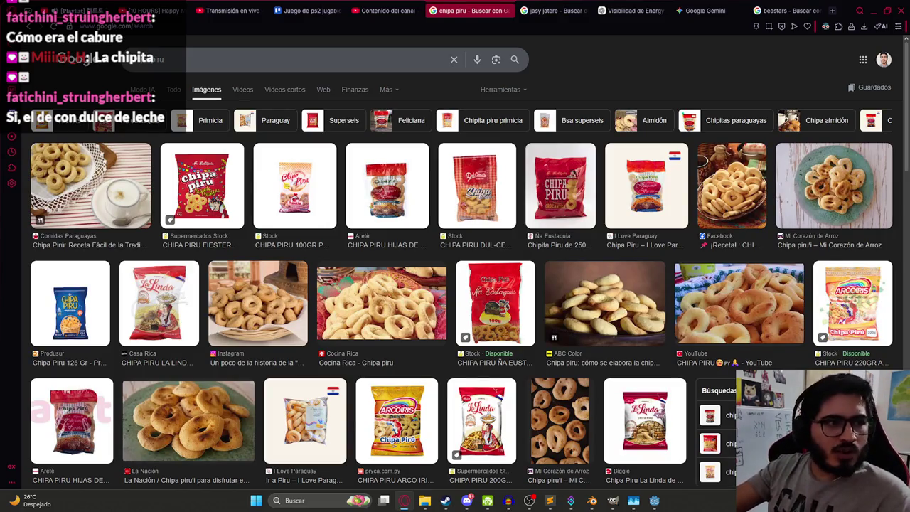
click(212, 62)
key(BackSpace)
key(BackSpace)
key(BackSpace)
text(cabure)
key(Return)
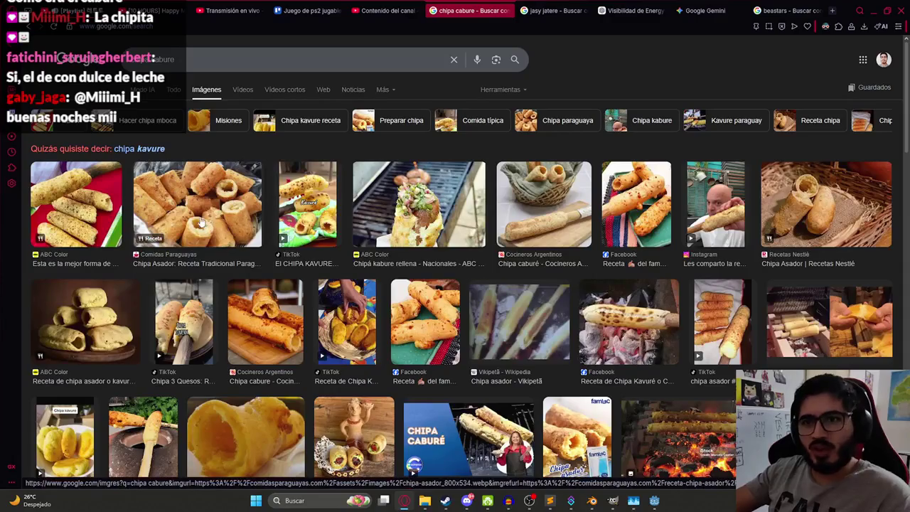
- Preview the Chipa Asador image result, then return to the Godot editor
click(201, 223)
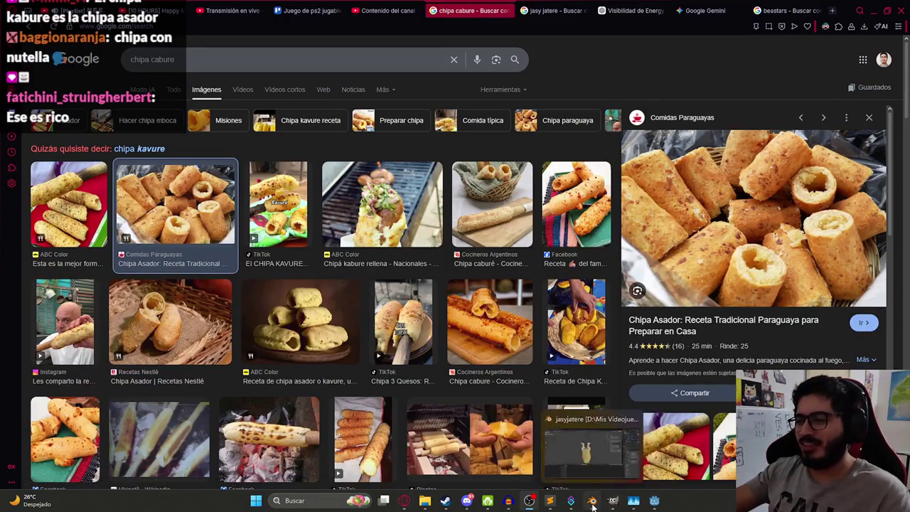
click(571, 500)
click(653, 500)
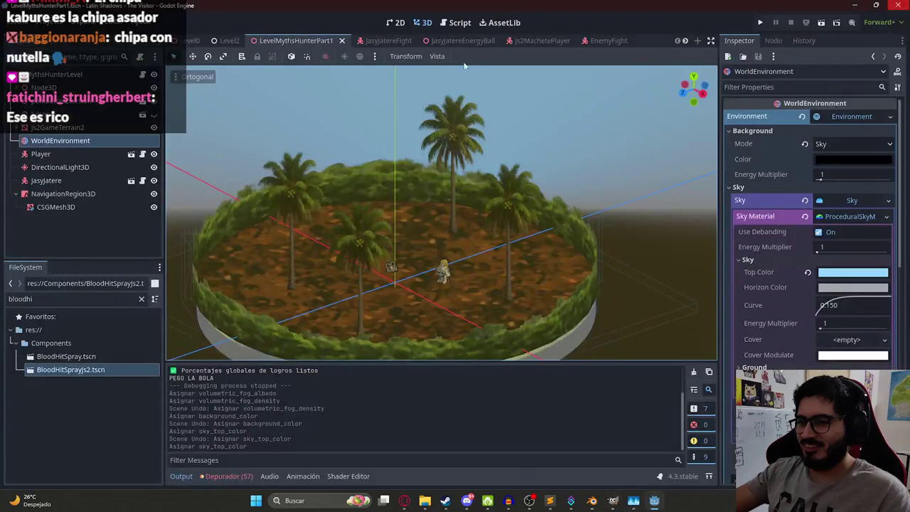
- Run LevelMythsHunterPart1 alone under the brighter sky, then stop it with F8
right_click(323, 45)
click(353, 123)
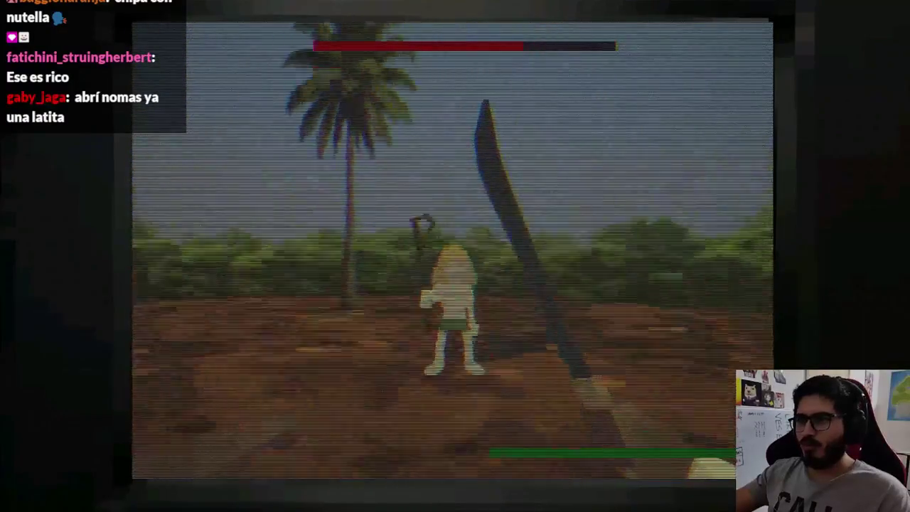
key(F8)
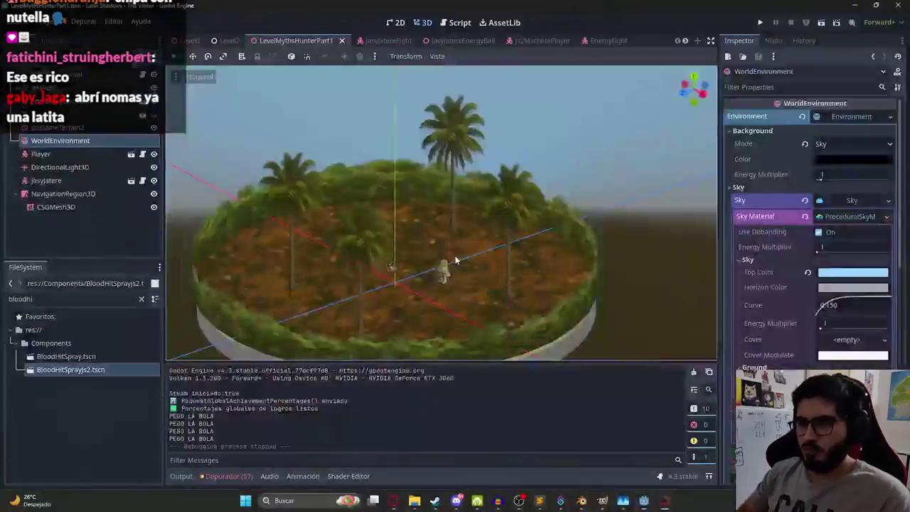
- Shift the sky top colour to a slightly lighter cyan-blue
click(856, 272)
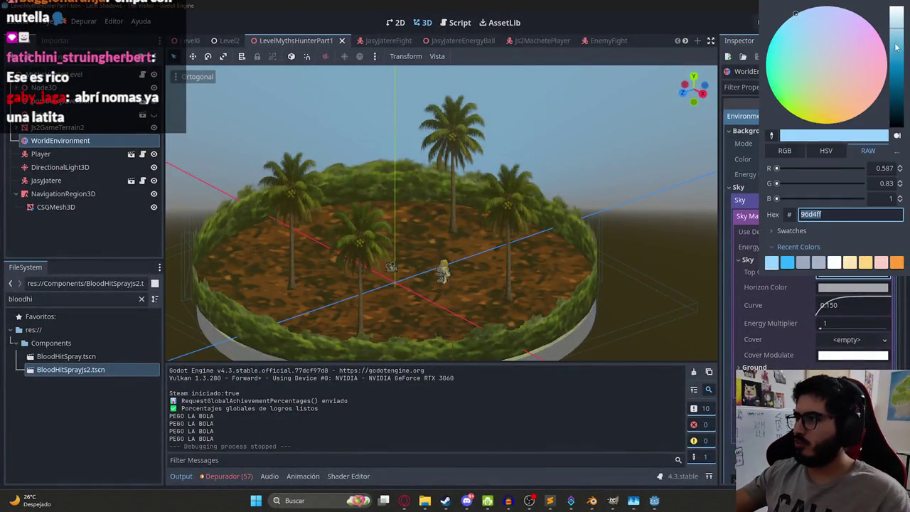
mouse_move(896, 32)
mouse_down()
mouse_move(897, 10)
mouse_move(898, 67)
mouse_move(901, 33)
mouse_up()
drag(806, 24, 765, 10)
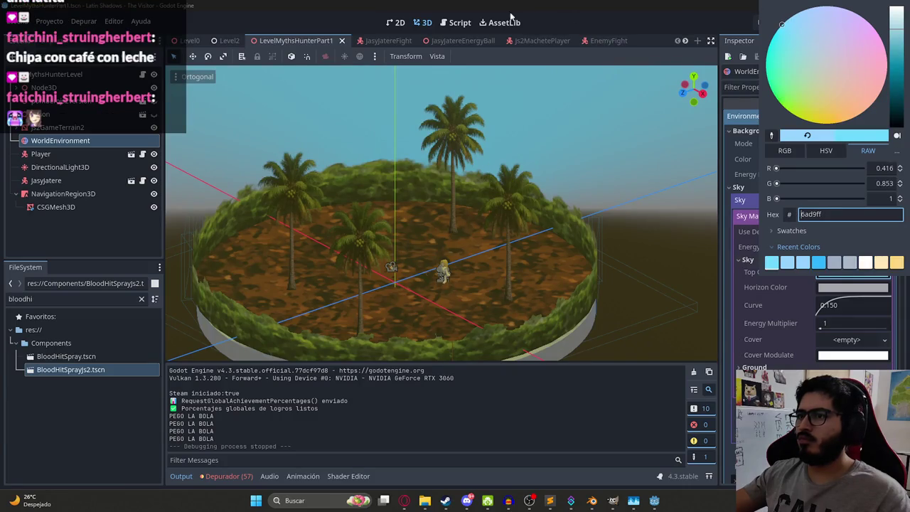
click(289, 32)
- Change the volumetric fog albedo from pale cream to pure white
scroll(783, 275, down, 10)
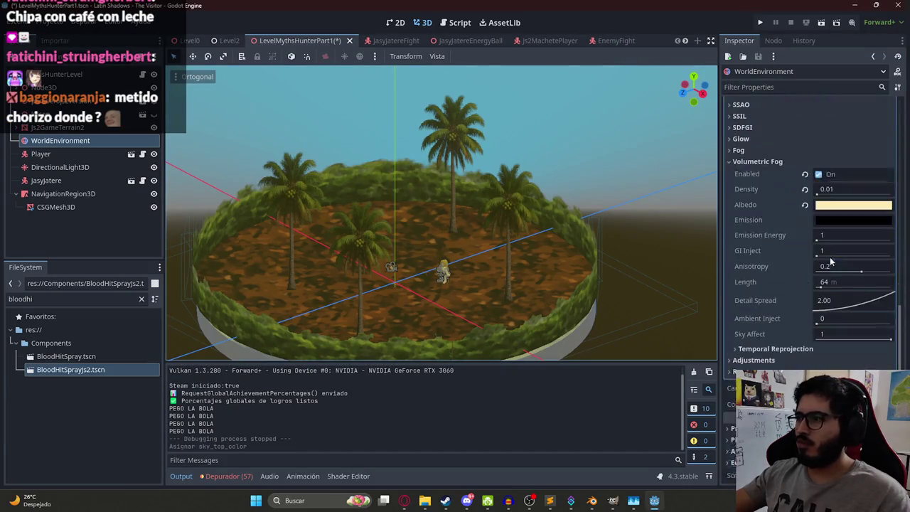
click(849, 188)
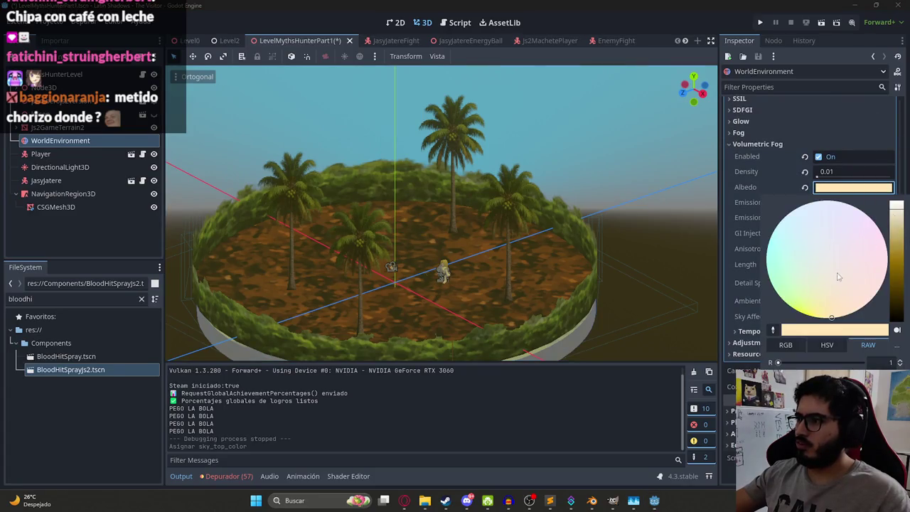
click(829, 319)
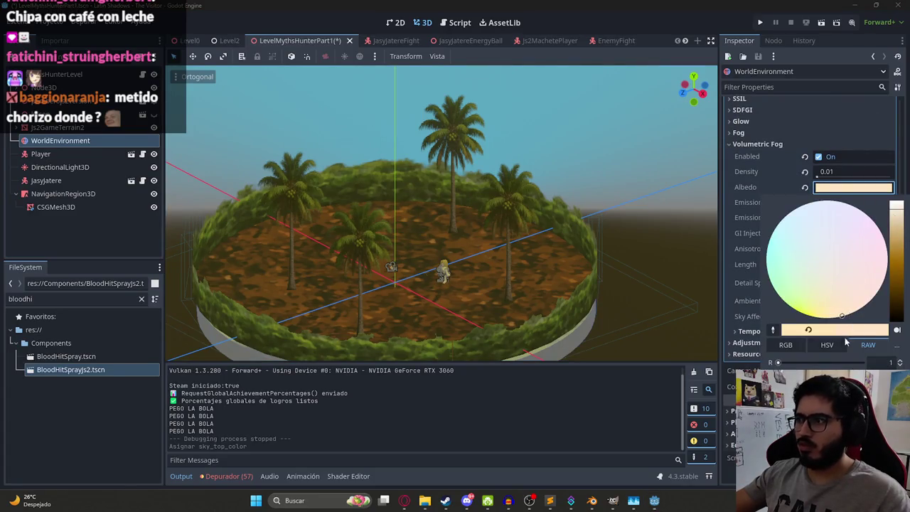
click(825, 310)
drag(825, 311, 824, 318)
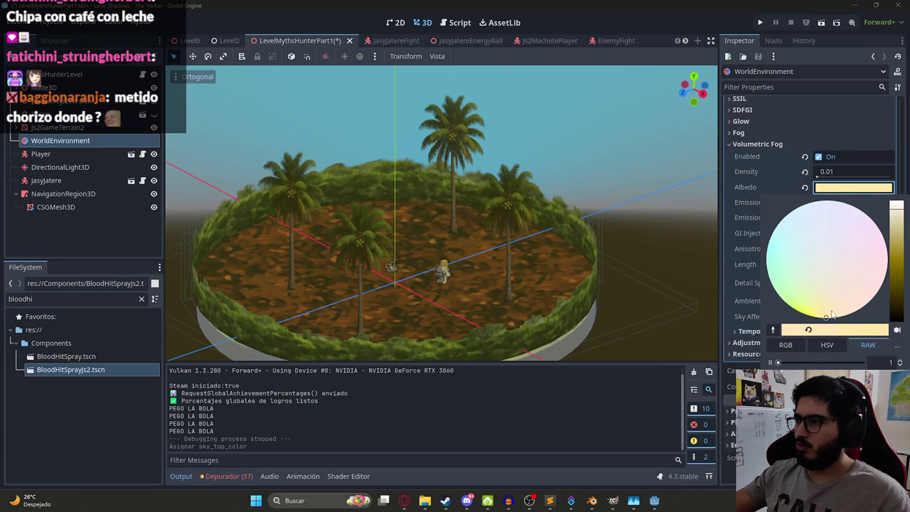
click(826, 345)
click(785, 345)
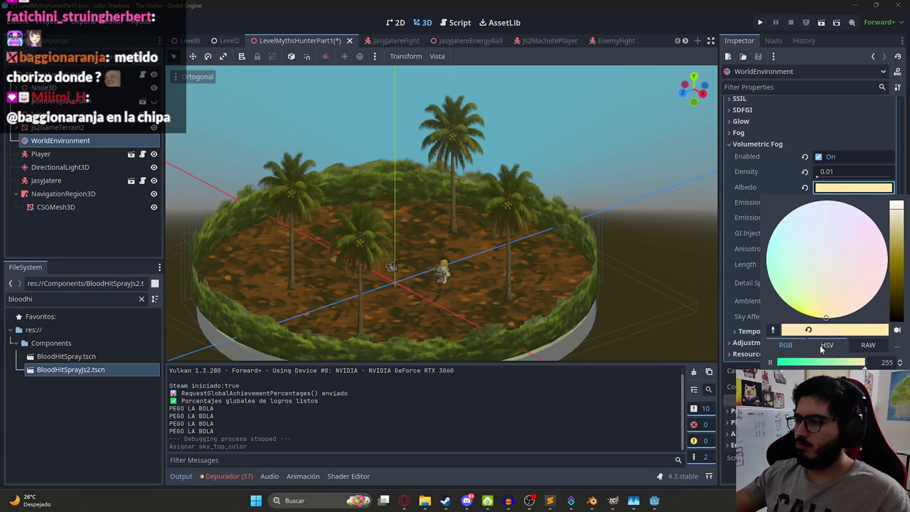
click(823, 346)
drag(788, 365, 791, 366)
drag(894, 255, 898, 186)
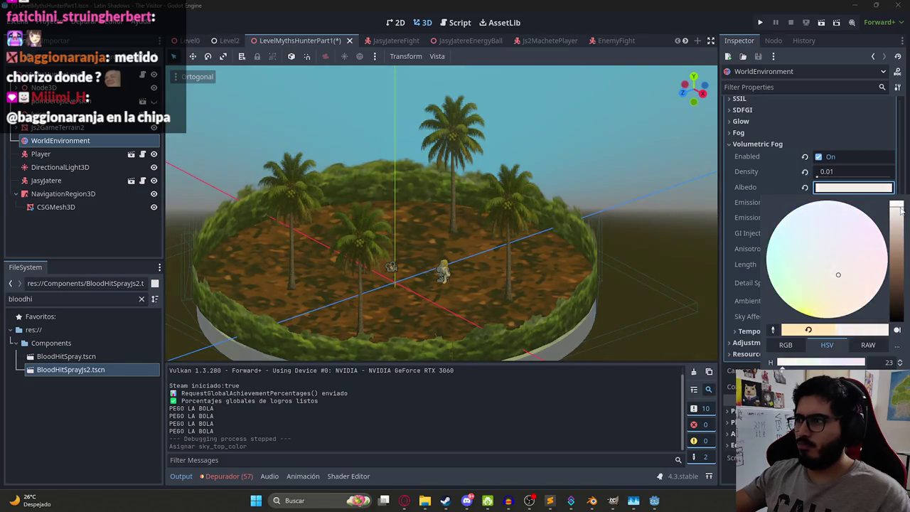
click(277, 41)
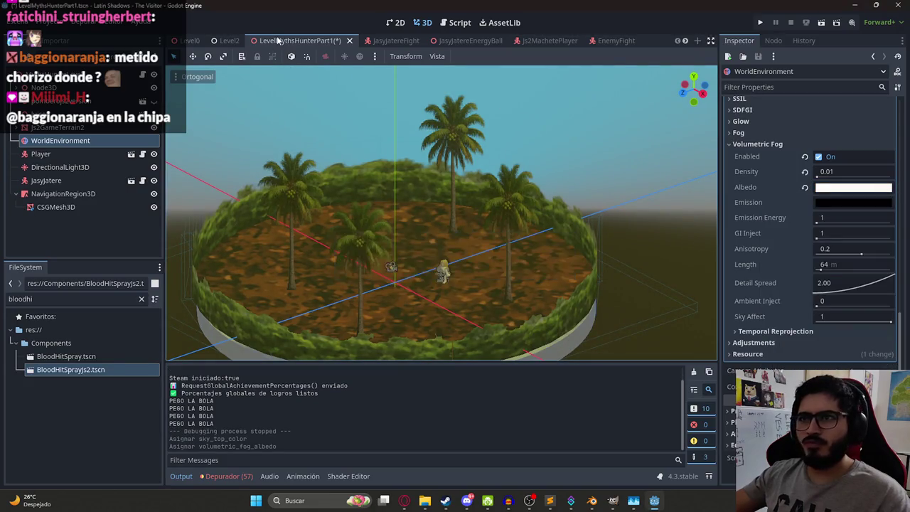
- Dismiss the level tab menu and bring up Streamer.bot's Home page
right_click(265, 42)
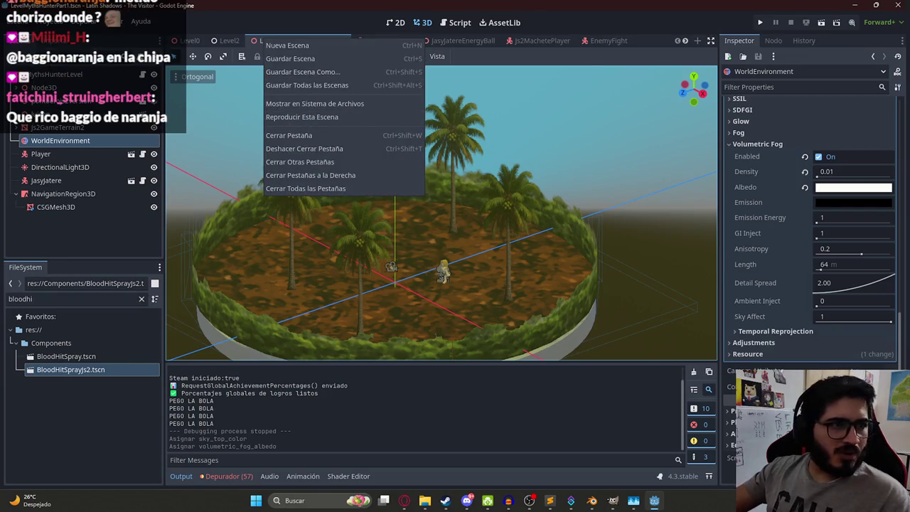
key(Escape)
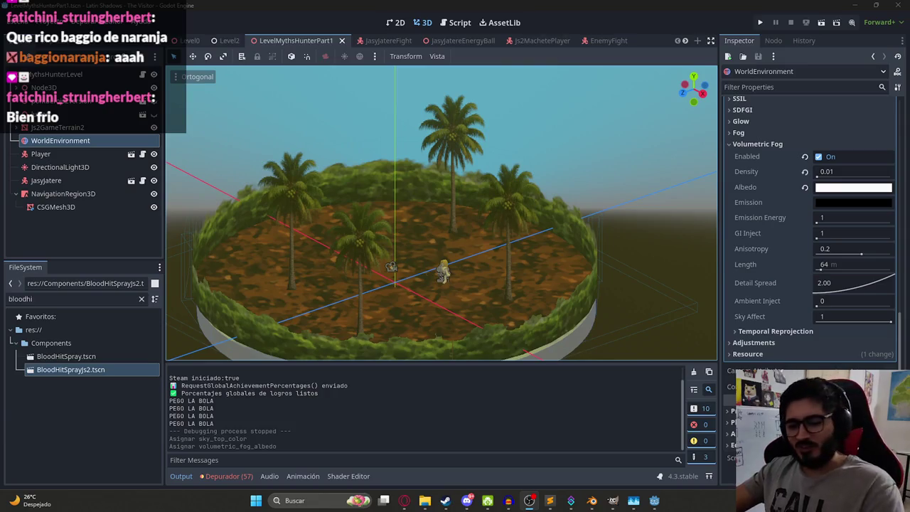
click(568, 507)
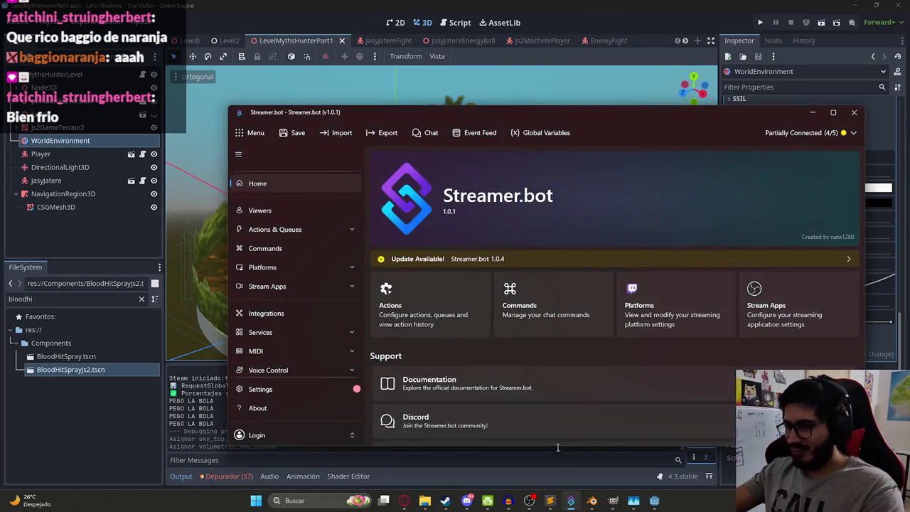
click(272, 7)
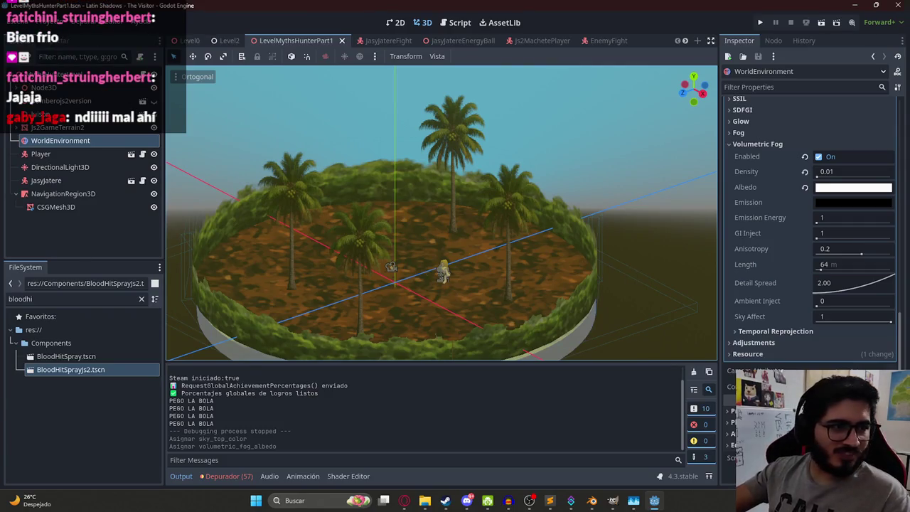
- Test-play the level under white fog, stop it, then open the JasyJatereEnergyBall scene
right_click(312, 40)
click(360, 117)
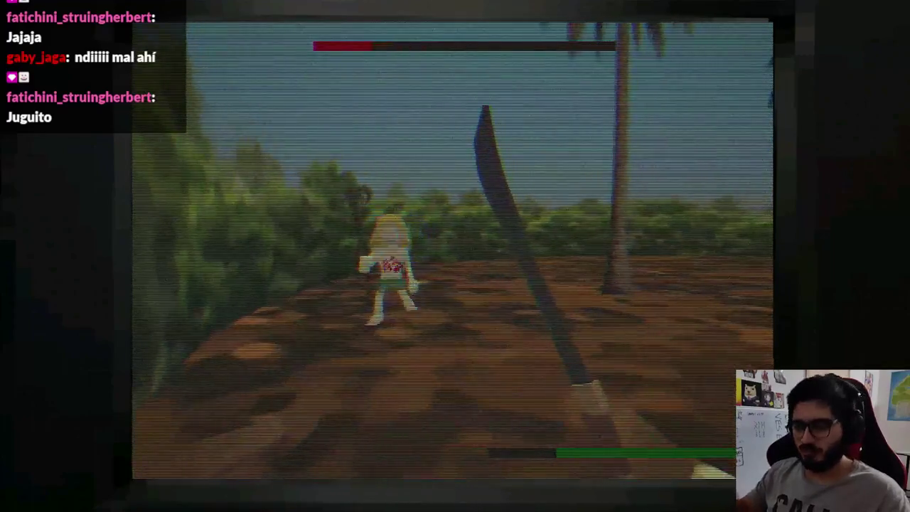
key(F8)
click(459, 41)
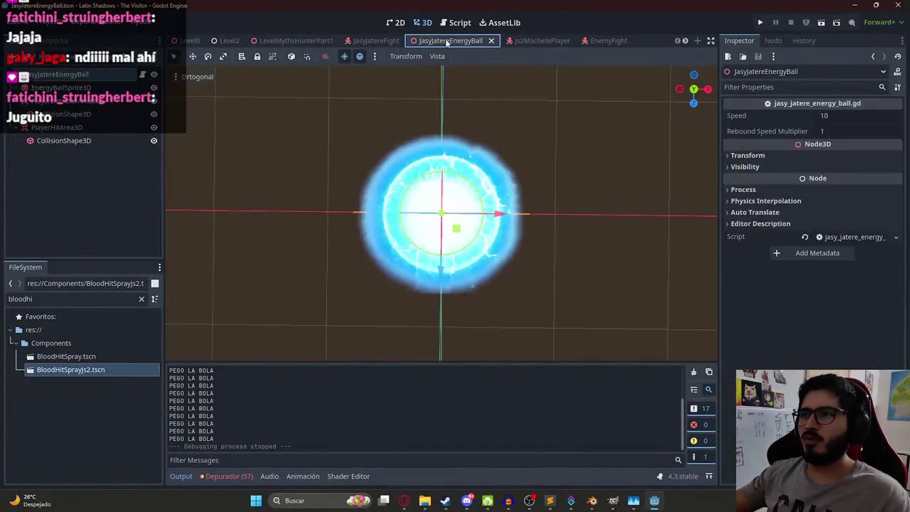
- Add an AnimationPlayer child node to the energy-ball root
right_click(60, 71)
click(91, 98)
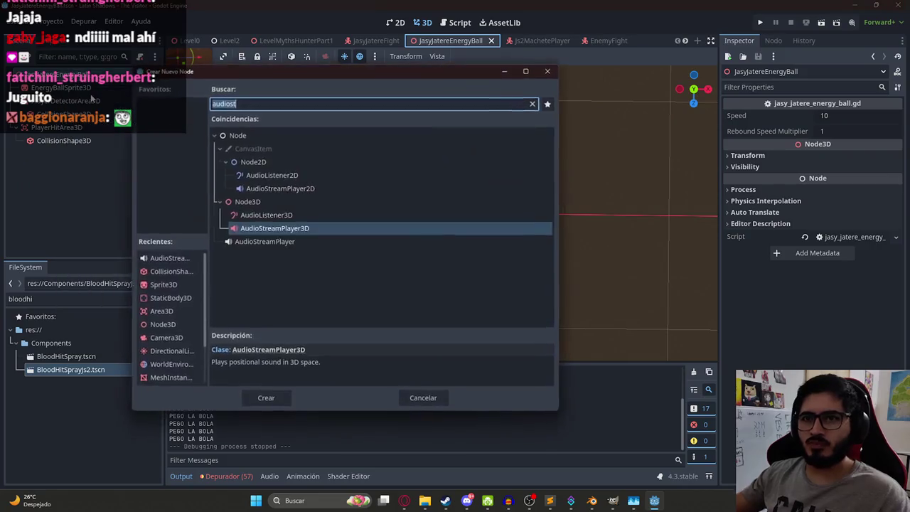
text(animatio)
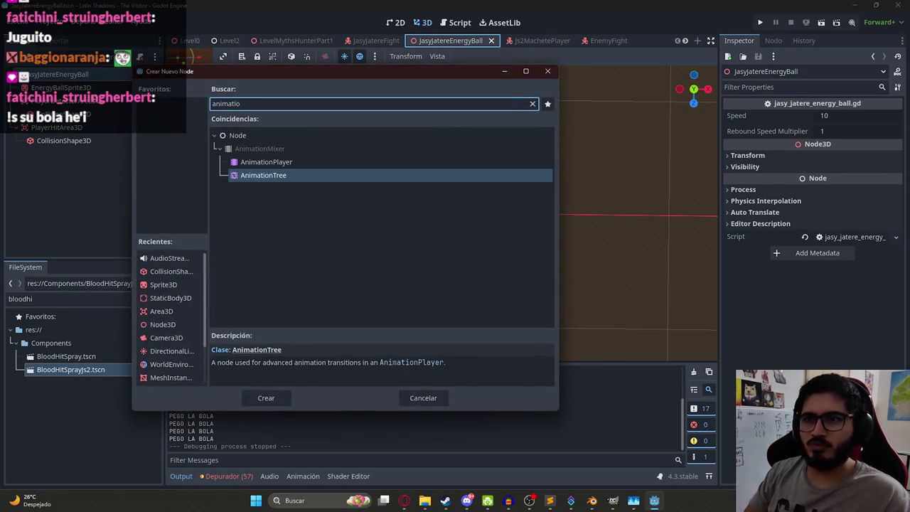
key(Up)
key(Return)
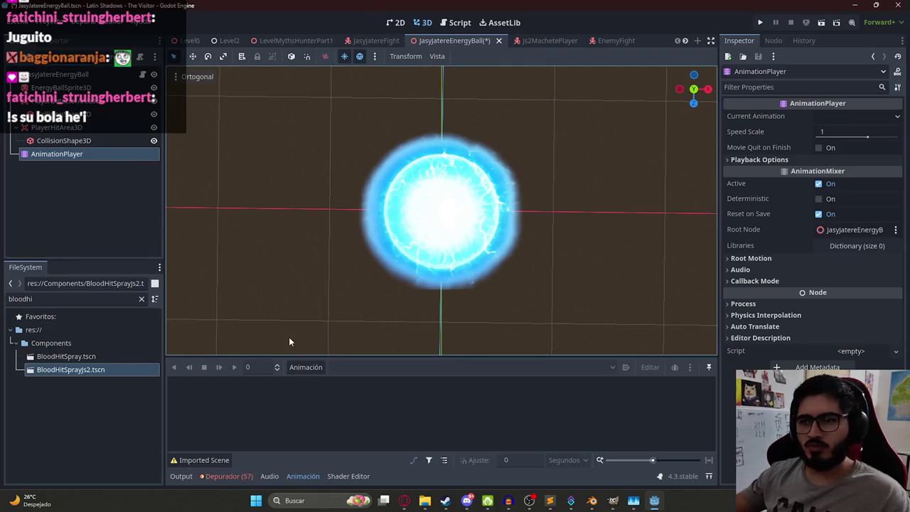
- Create a new empty animation named 'Loop' in the AnimationPlayer
click(301, 374)
click(324, 377)
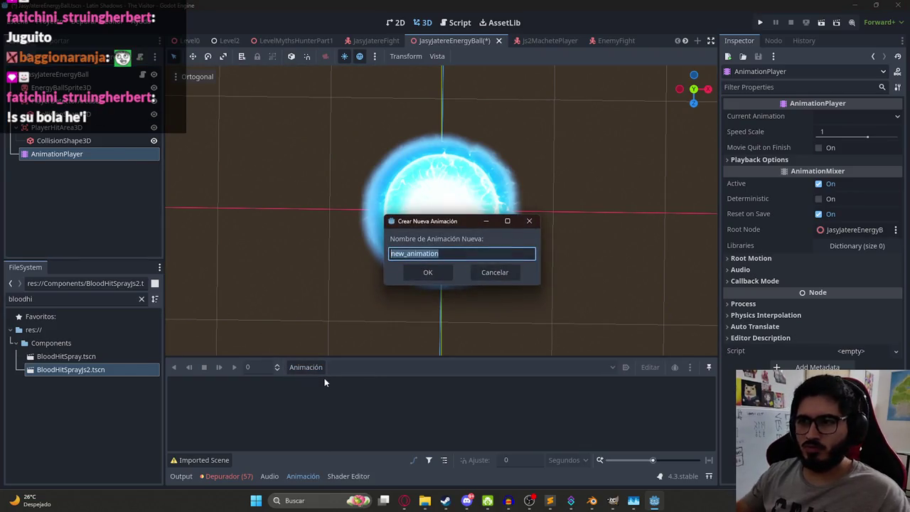
text(Loop)
key(Return)
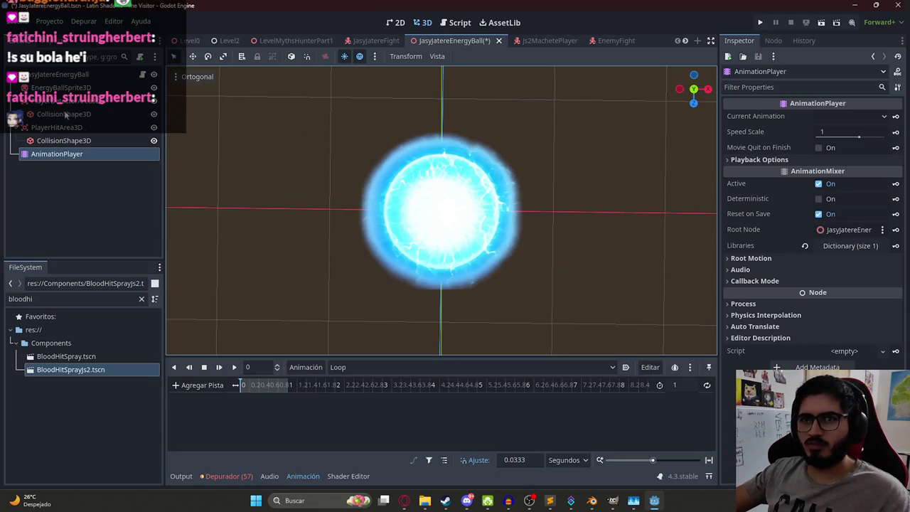
click(455, 197)
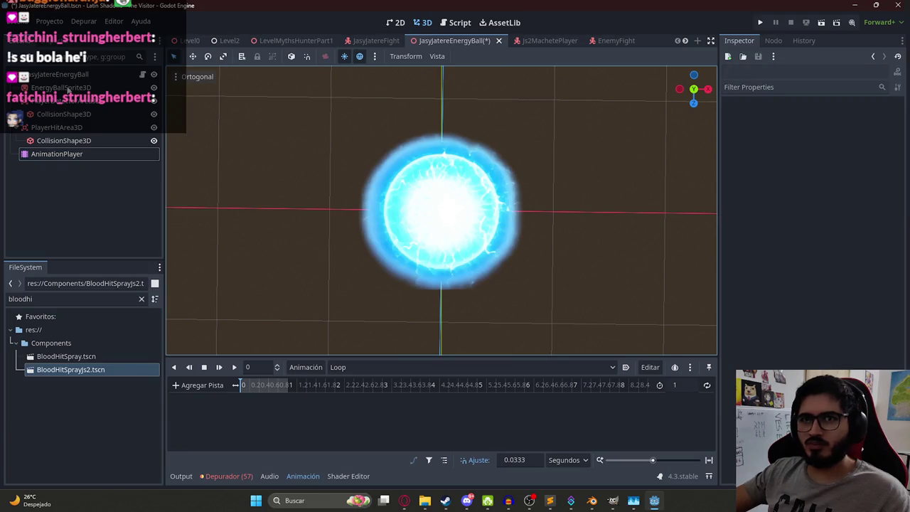
- Key the EnergyBallSprite3D's Y rotation into the Loop animation
click(456, 202)
scroll(784, 266, down, 10)
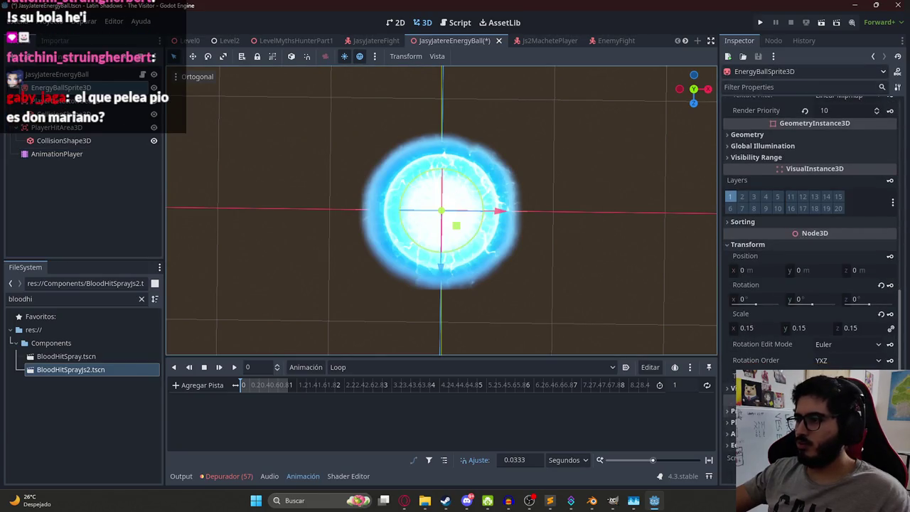
click(881, 285)
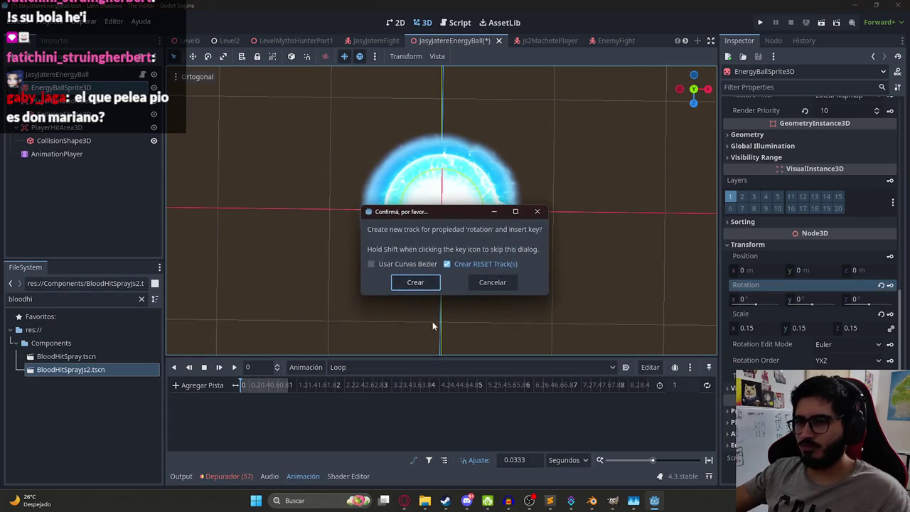
key(Return)
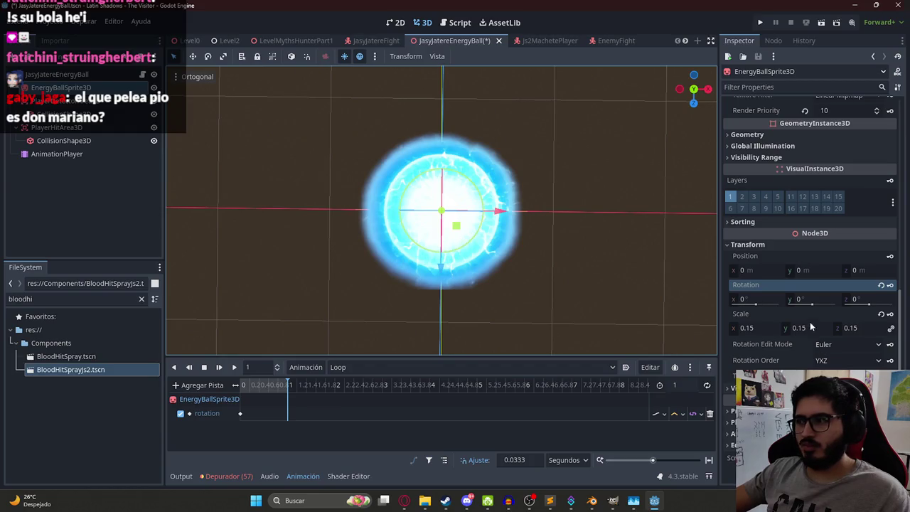
click(807, 299)
text(180)
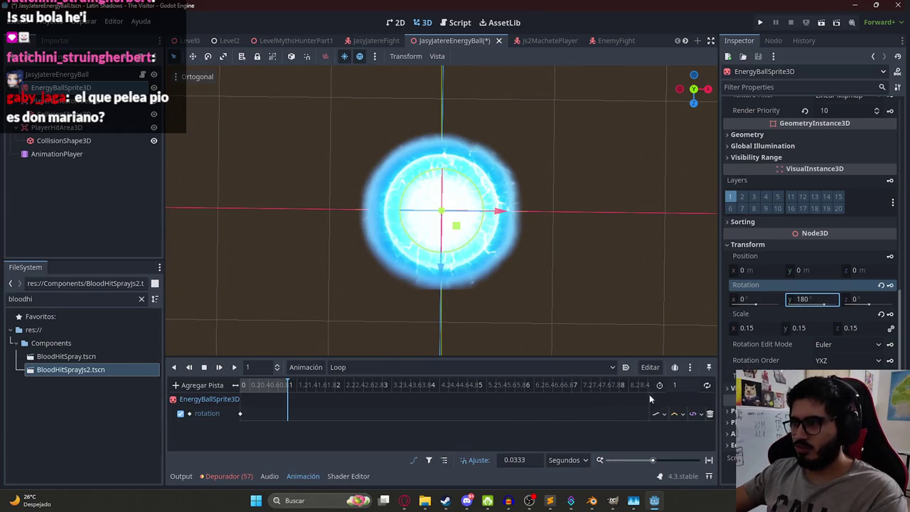
click(889, 285)
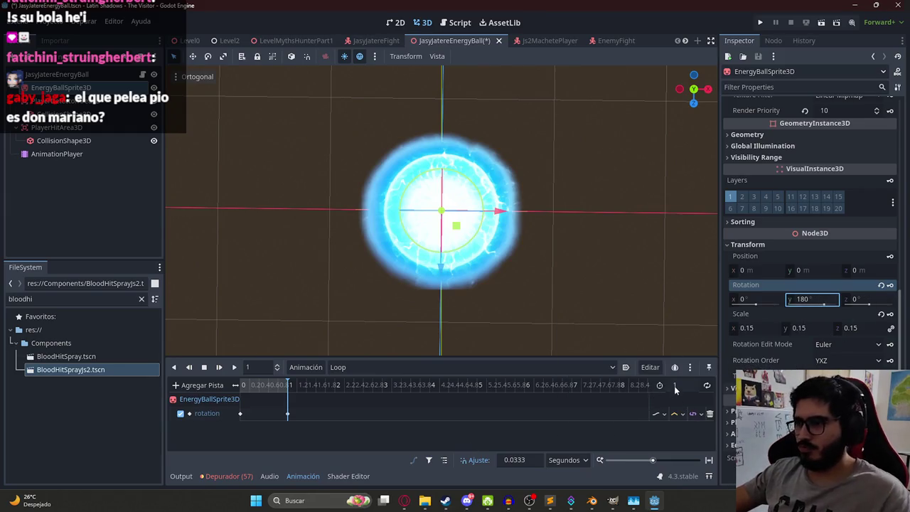
- Turn on looping for the Loop animation and preview the spin from the start
click(706, 386)
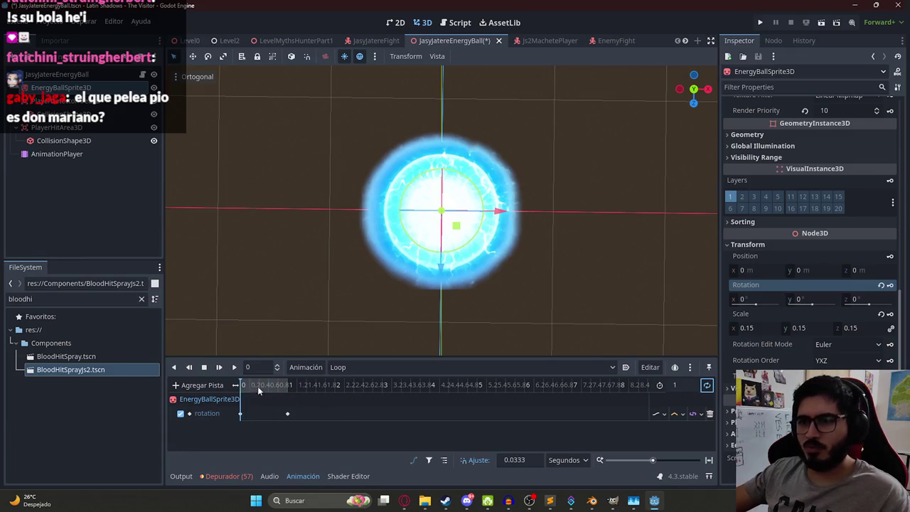
click(241, 385)
click(233, 367)
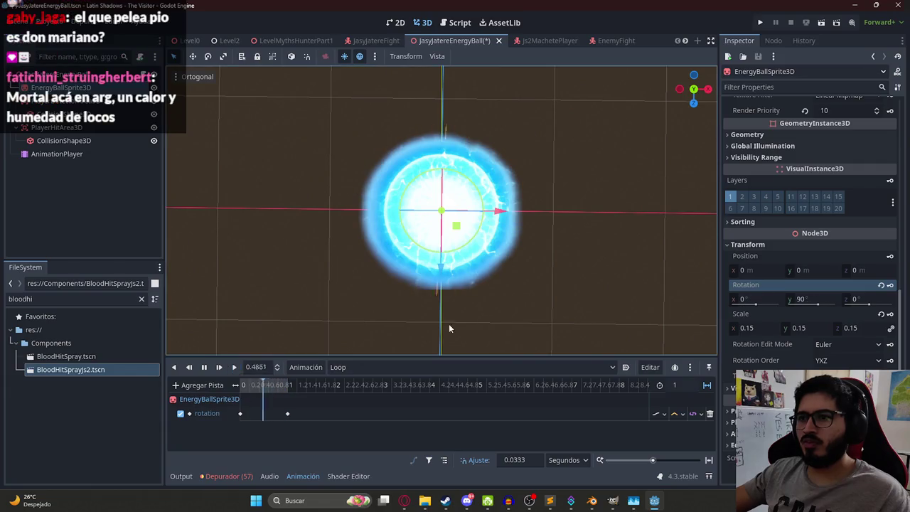
scroll(448, 323, up, 3)
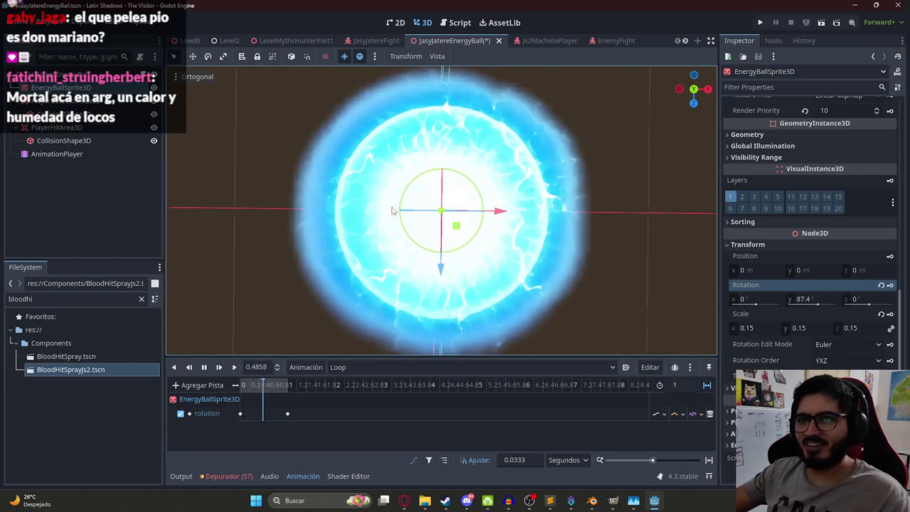
scroll(487, 290, down, 2)
drag(487, 292, 464, 335)
scroll(533, 205, up, 3)
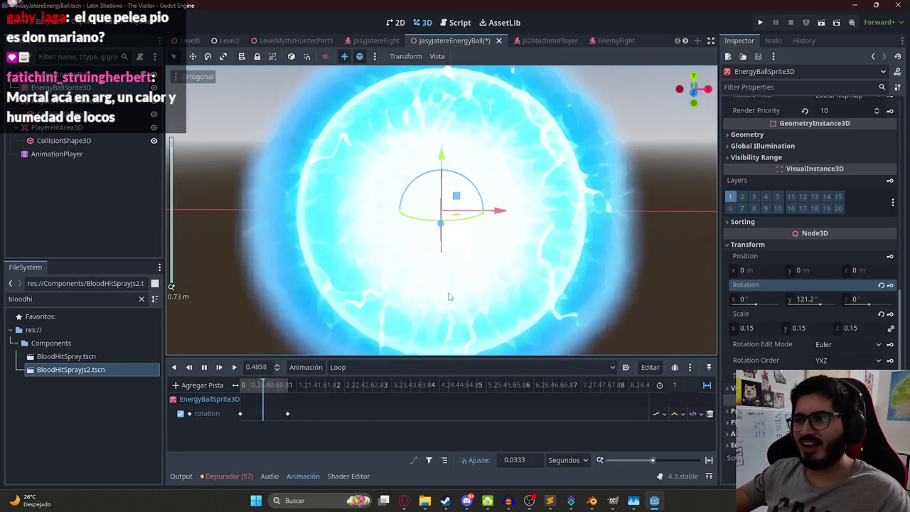
scroll(565, 221, down, 3)
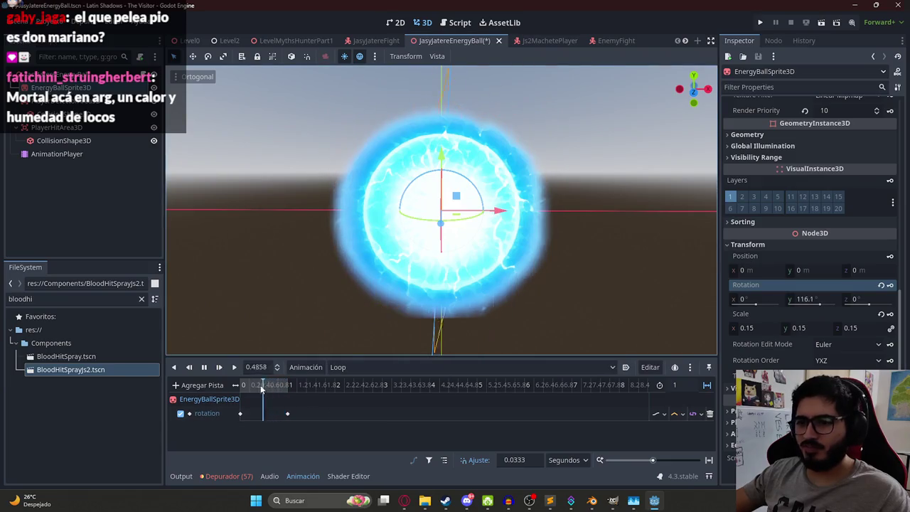
- Rewind, re-toggle looping and replay the animation, closing the add-track list unused
click(204, 366)
drag(290, 384, 214, 378)
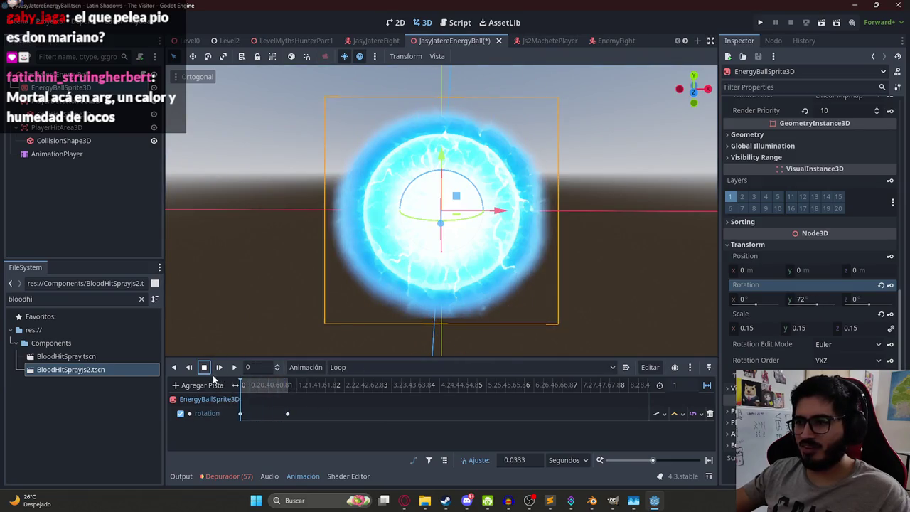
click(708, 386)
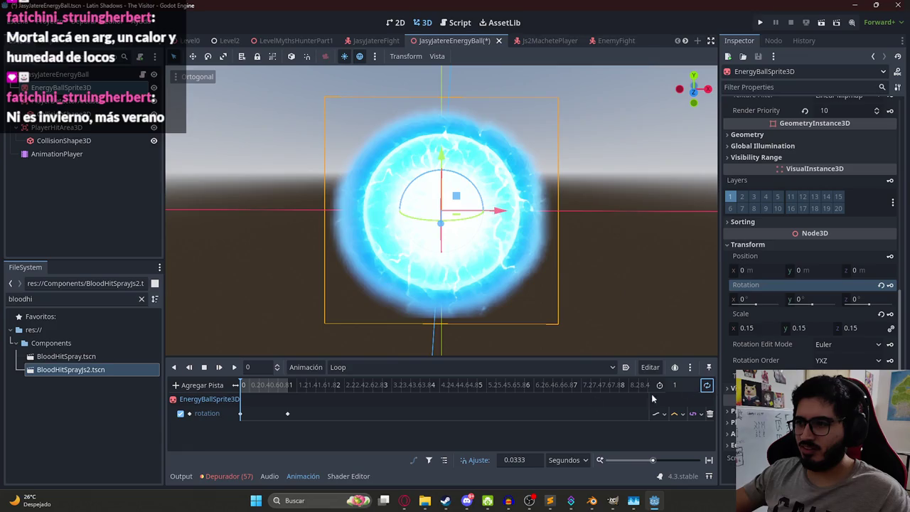
click(234, 366)
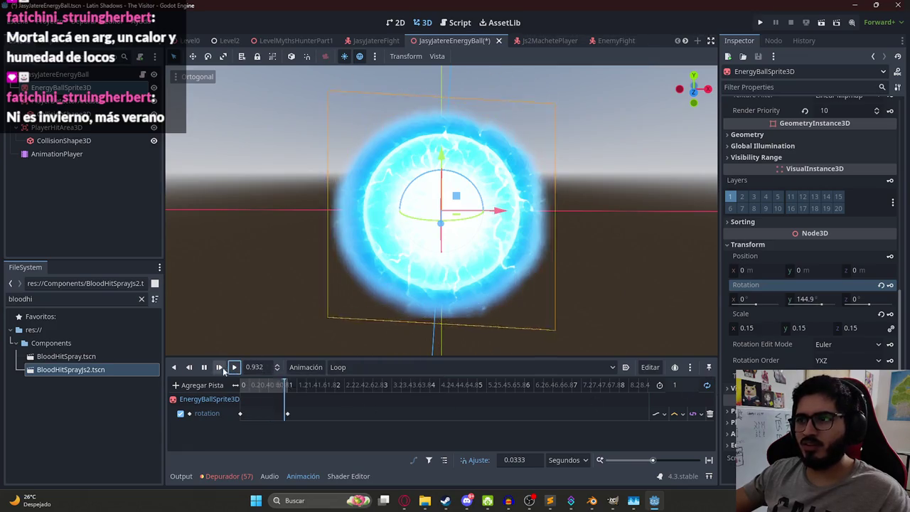
click(203, 366)
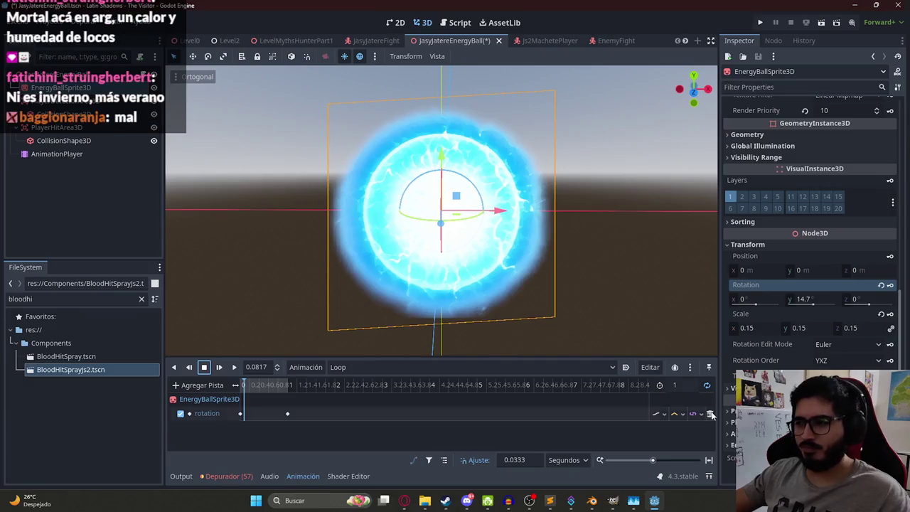
click(207, 385)
click(412, 410)
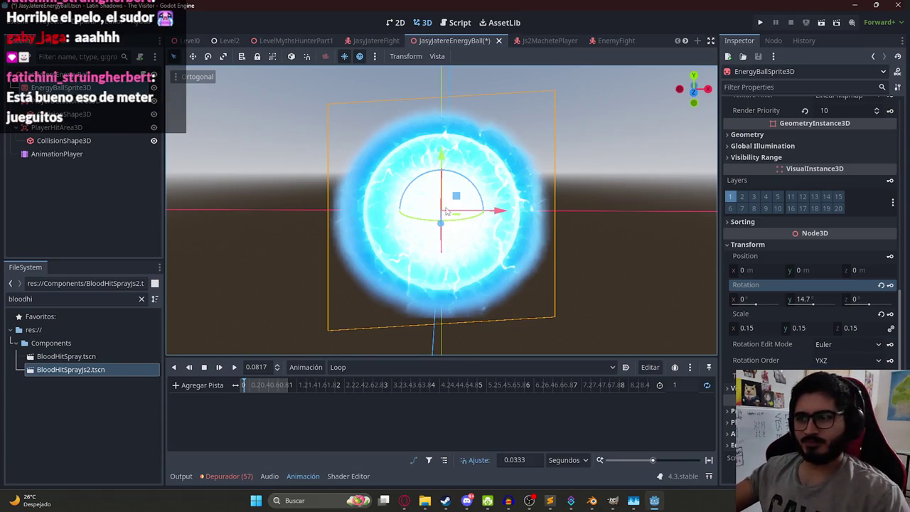
- At time 0, key the EnergyBallSprite3D's scale of 0.15 into the Loop animation
scroll(462, 299, up, 3)
click(240, 384)
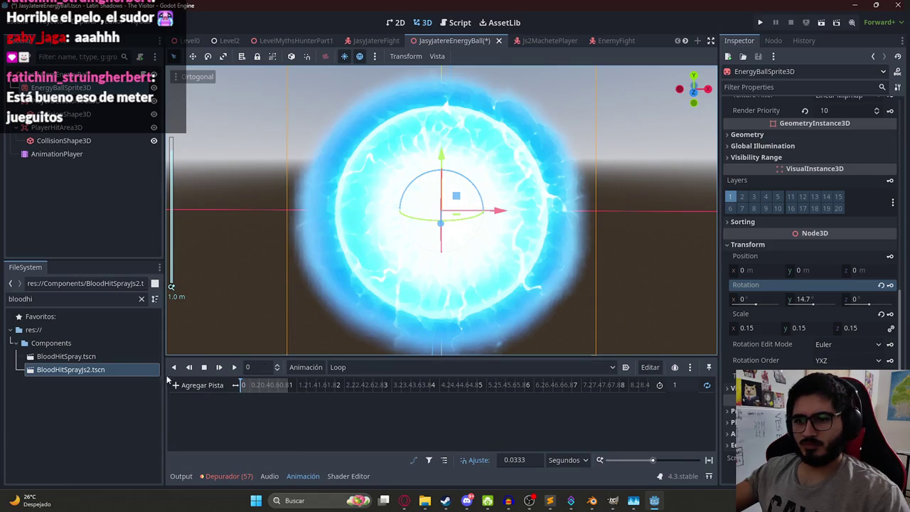
click(70, 77)
click(70, 86)
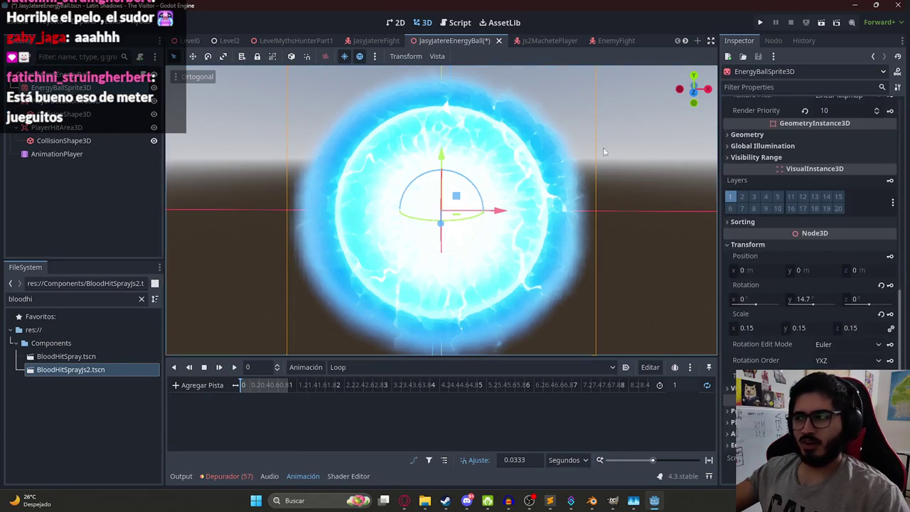
click(879, 313)
click(413, 280)
- Set the sprite's scale to 0.14 on all axes and key it at 0.6 s
click(288, 385)
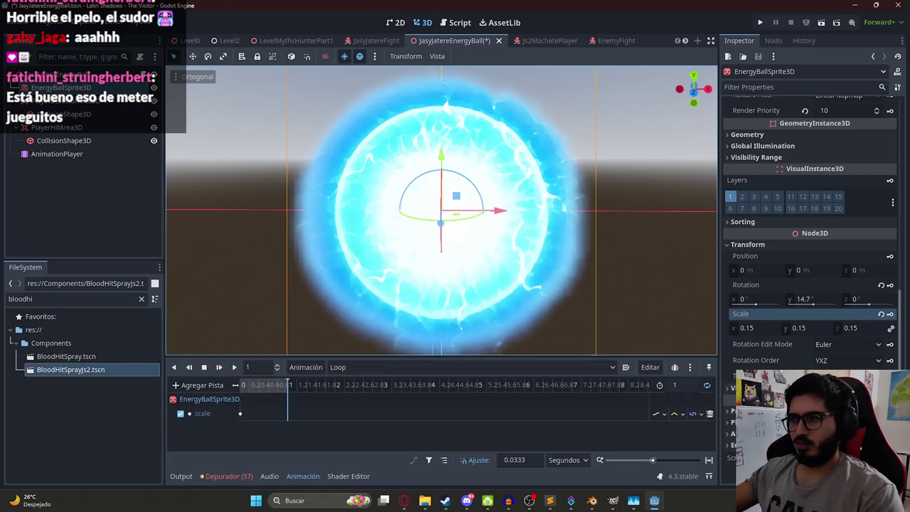
mouse_move(807, 328)
mouse_down()
mouse_move(782, 328)
mouse_move(826, 339)
mouse_up()
key(ctrl+z)
click(819, 327)
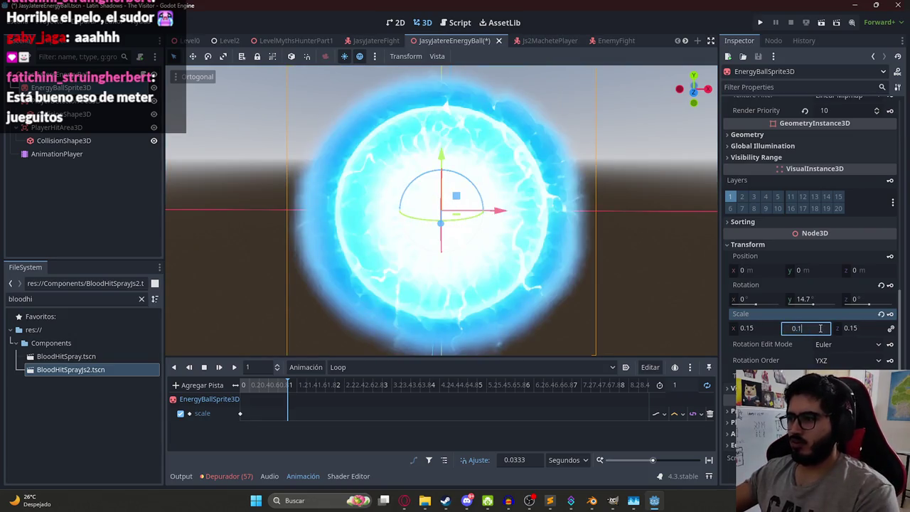
text(4)
key(Return)
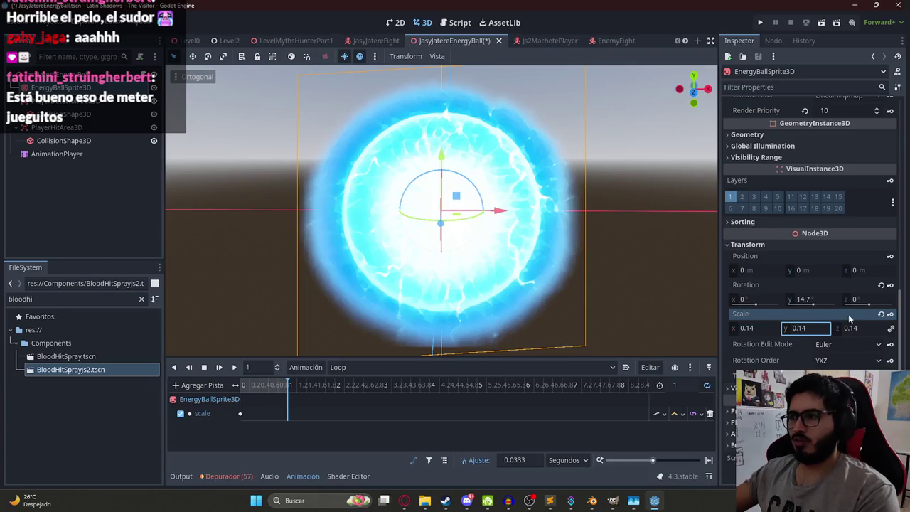
click(890, 315)
click(273, 413)
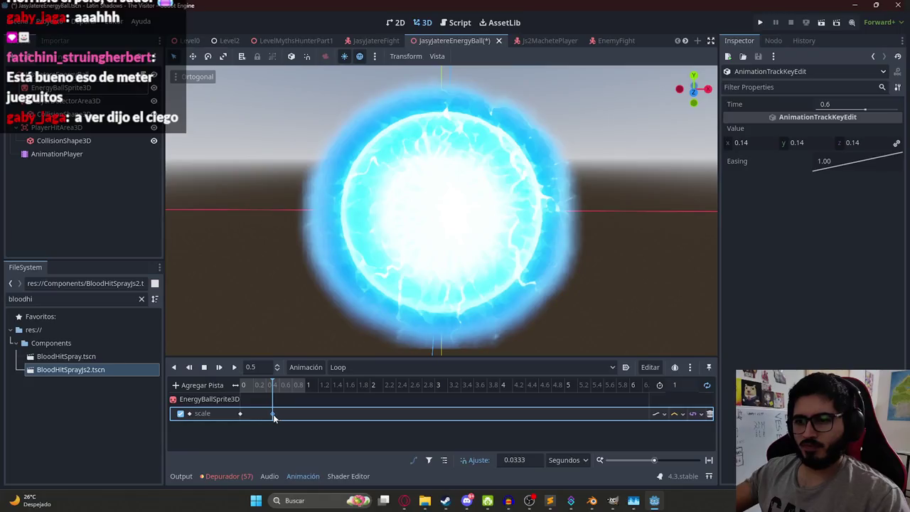
- Add a 0.15 scale keyframe at 1 s, preview the pulse, and save the scene
drag(251, 385, 303, 387)
key(ctrl+d)
click(235, 384)
click(233, 367)
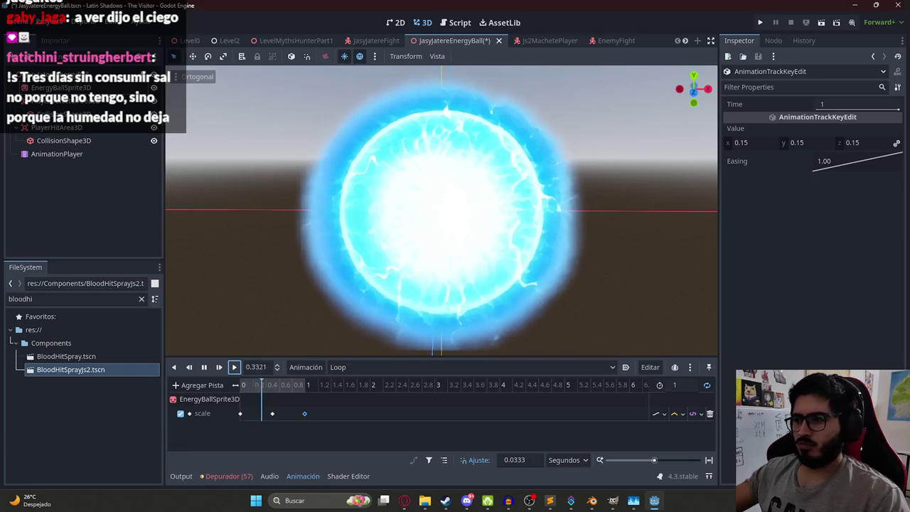
key(ctrl+s)
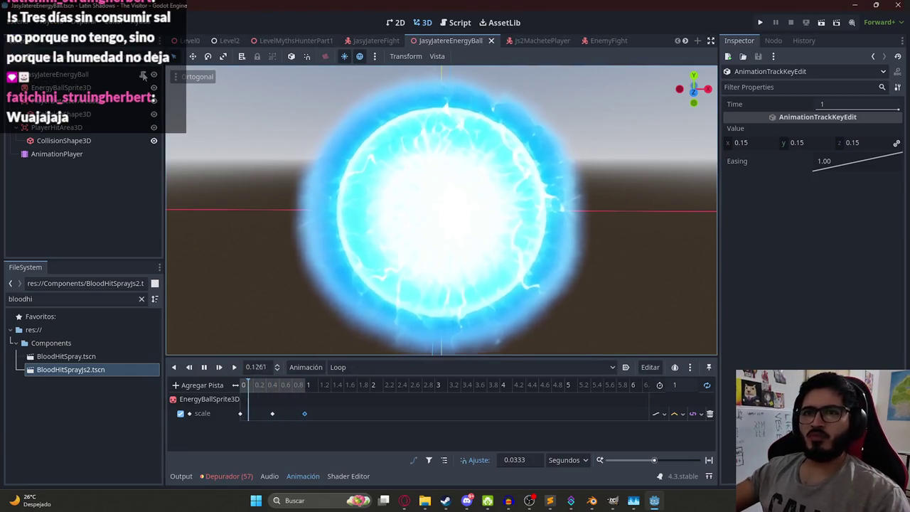
key(ctrl+F3)
click(590, 198)
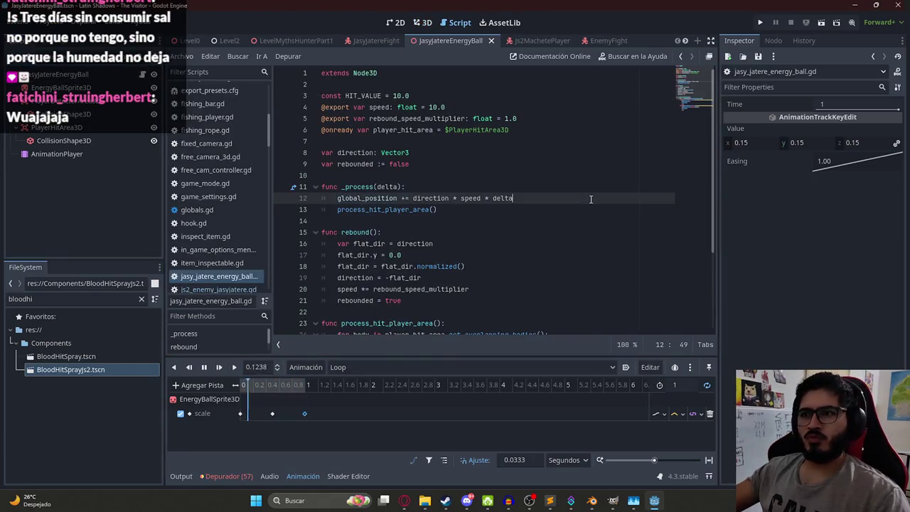
click(527, 131)
key(Return)
text(@onready var )
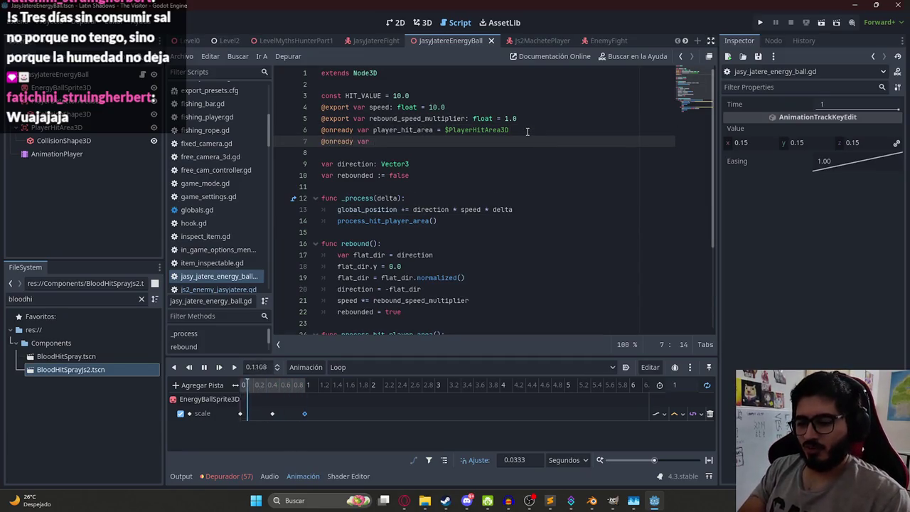
text(animation_player = $AN)
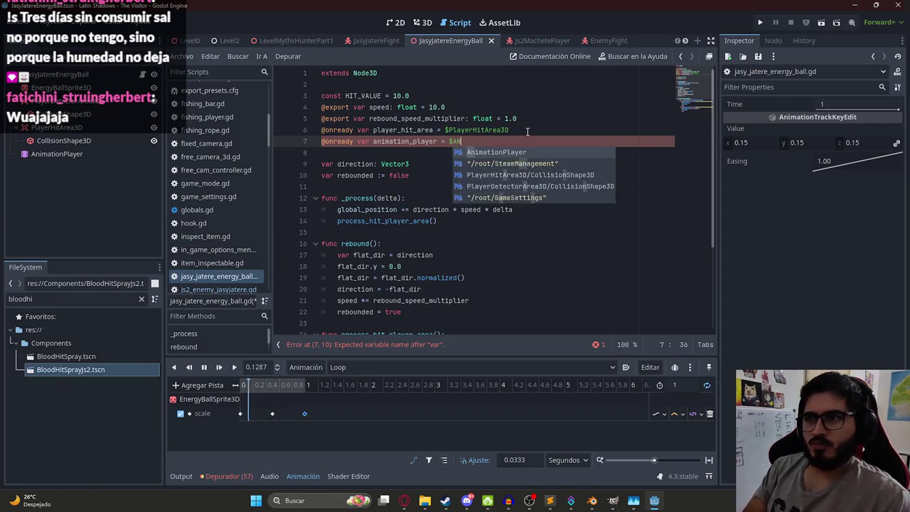
key(Return)
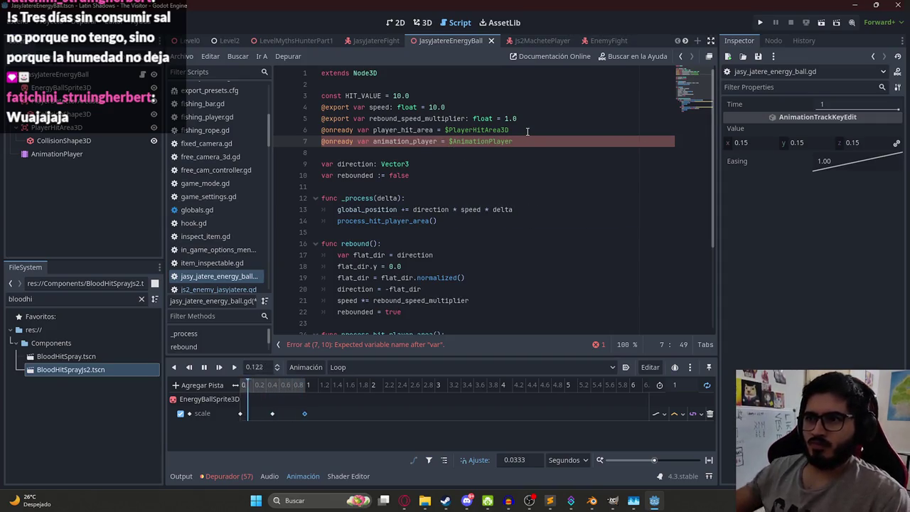
double_click(401, 144)
- Write a _ready() function that calls animation_player.play("Loop")
click(371, 186)
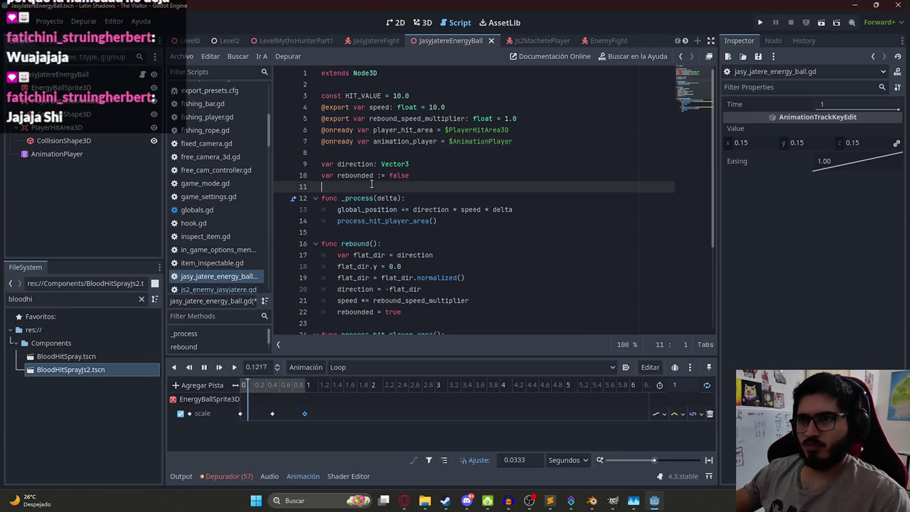
key(Return)
key(Return)
key(Up)
text(fun)
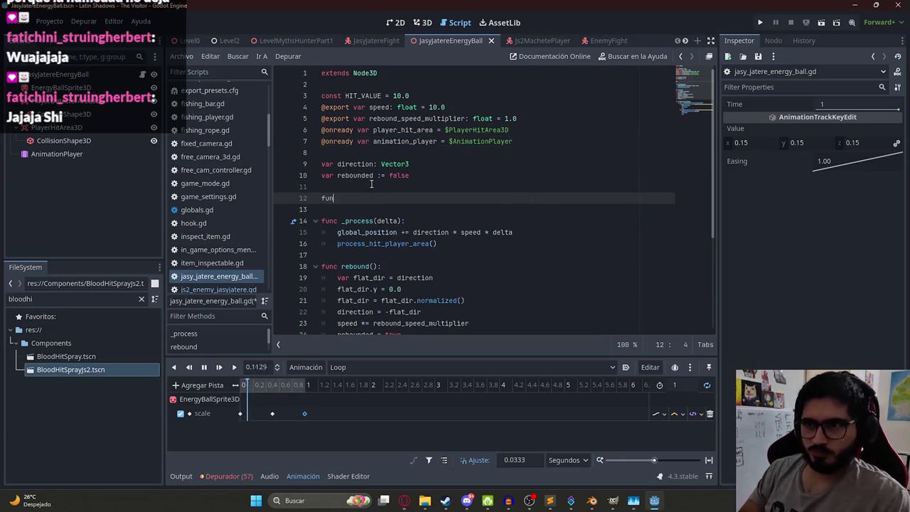
text(c)
text(rea)
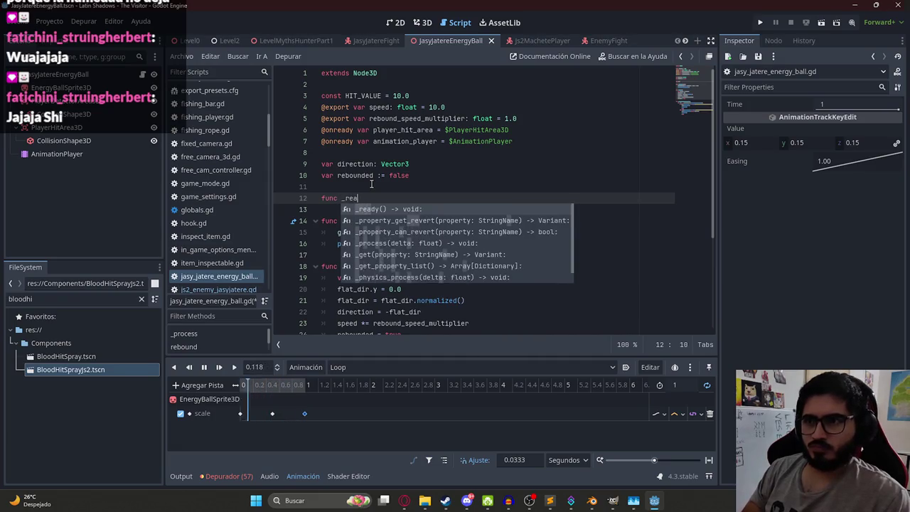
key(Return)
key(Return)
text(play("Loop"))
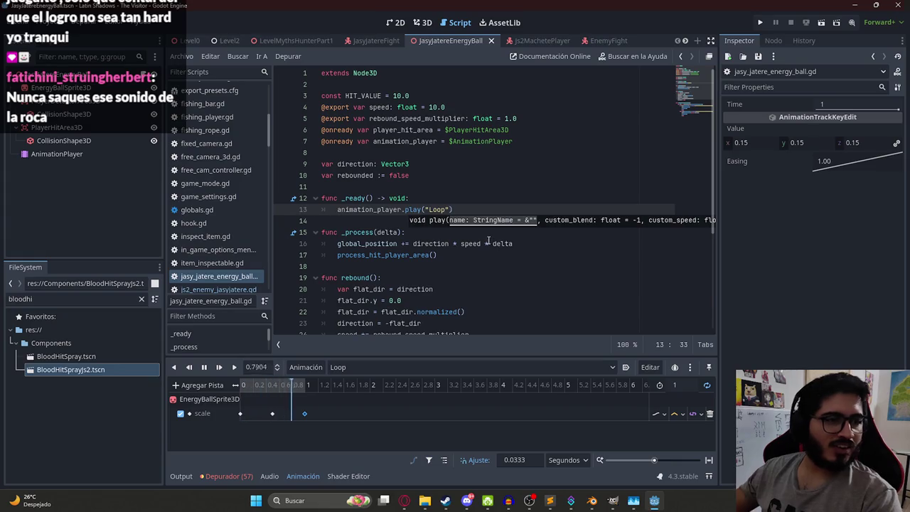
click(450, 296)
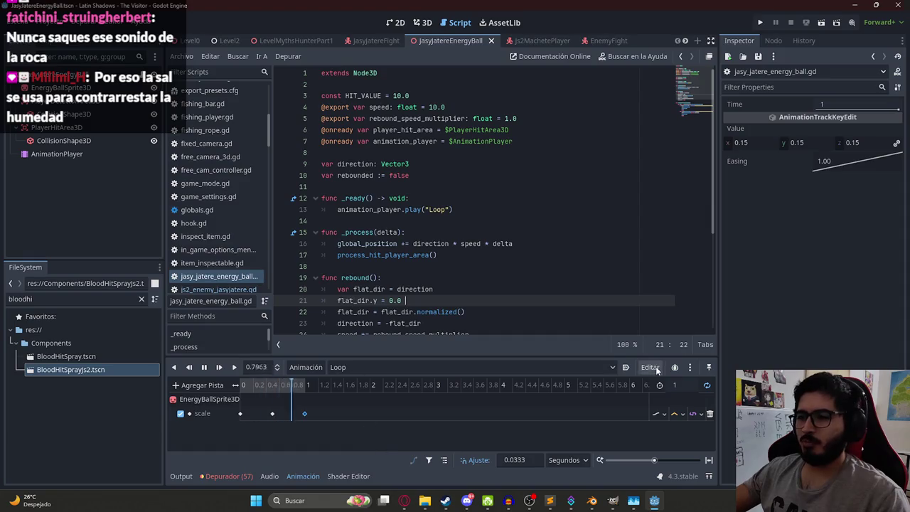
click(218, 369)
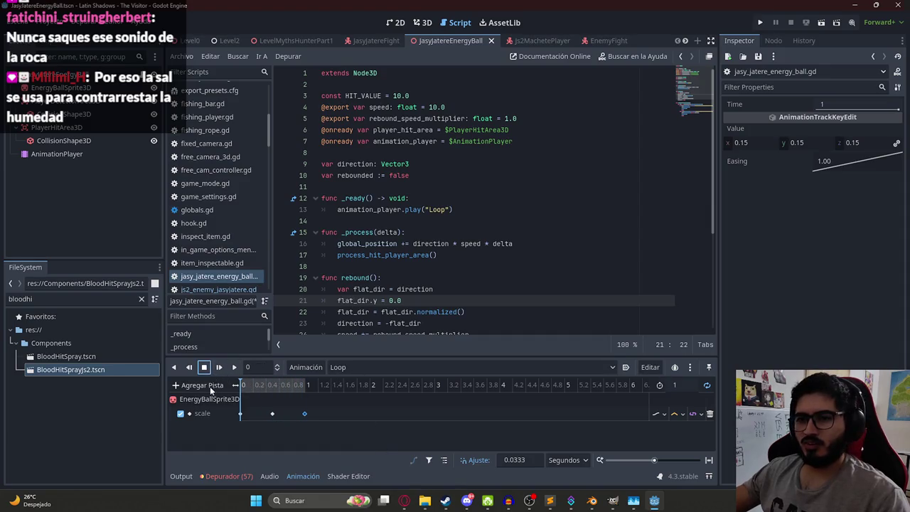
- From the Level2 scene, run the game with F5, pause it, then quit to the editor
click(279, 41)
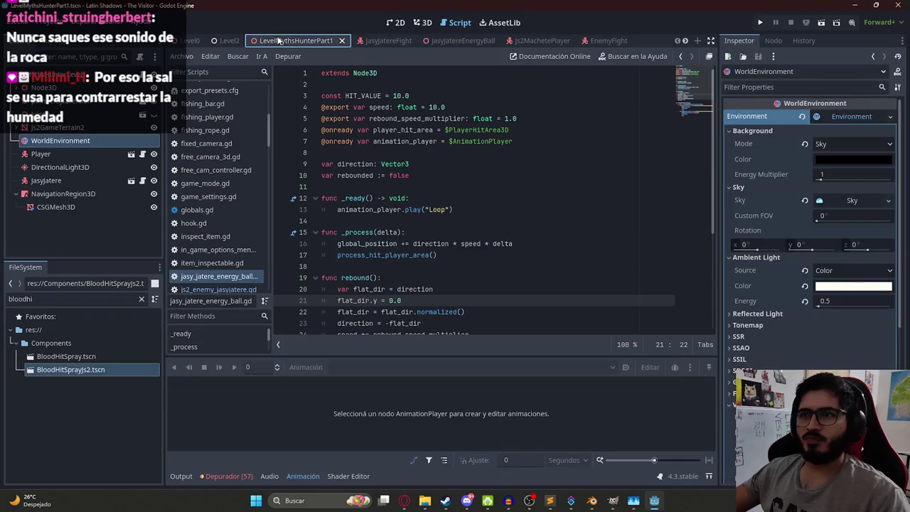
right_click(229, 40)
click(273, 111)
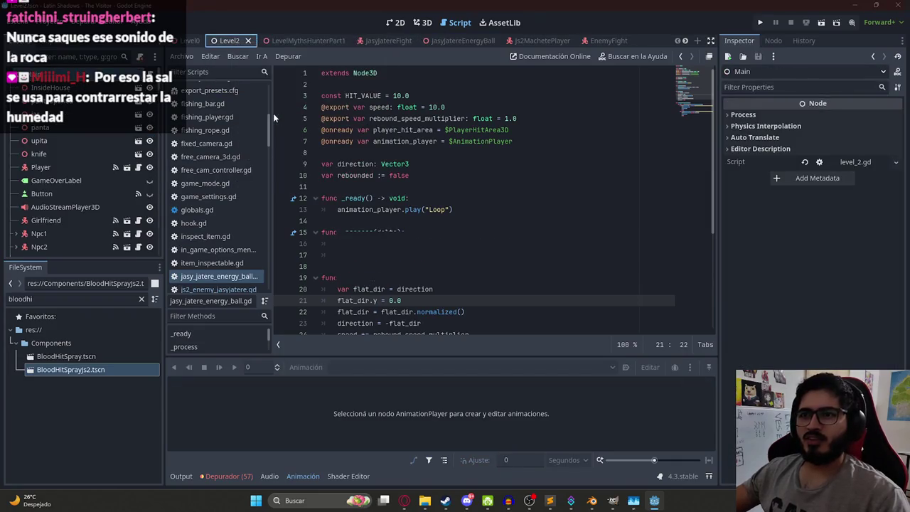
key(F5)
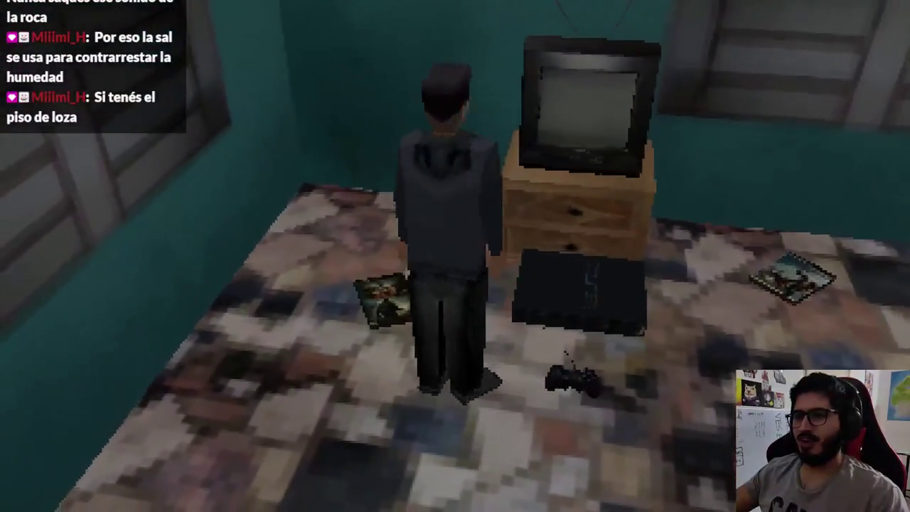
key(Escape)
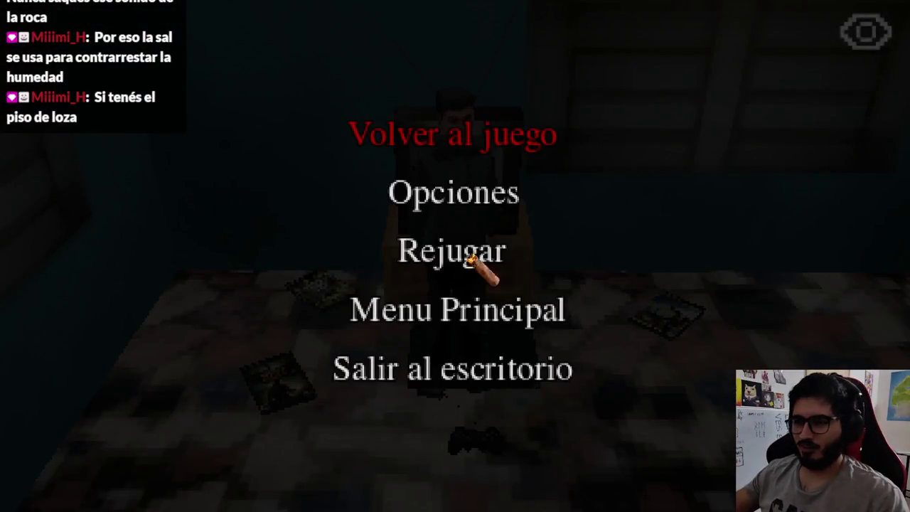
click(477, 367)
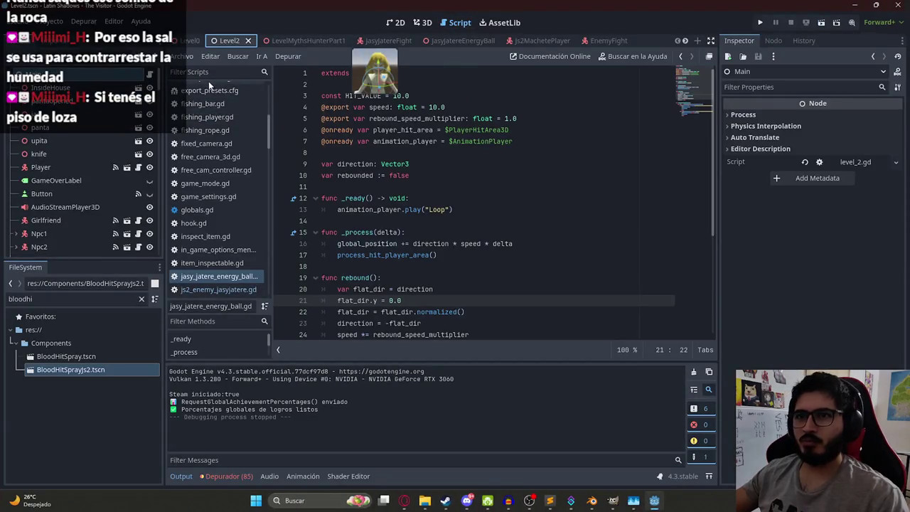
- In game_settings.gd, change is_static_camera_enabled to false
click(213, 72)
text(gam)
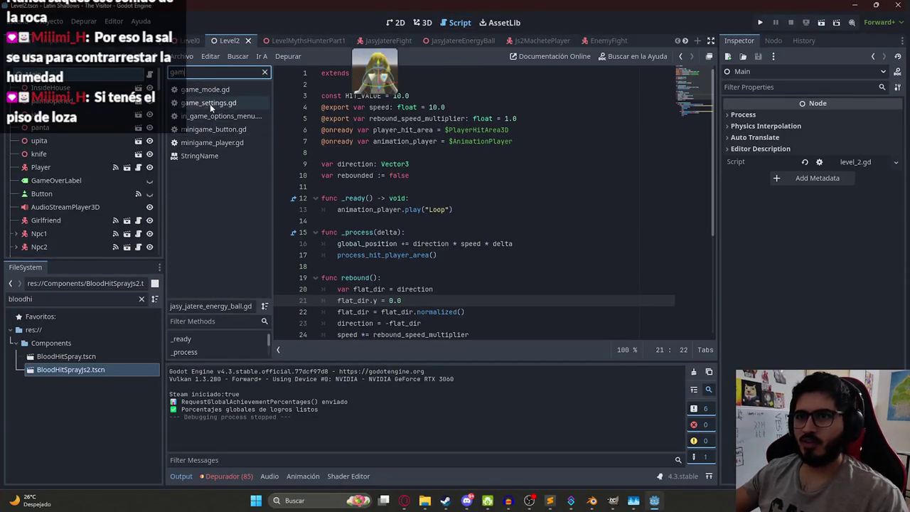
click(210, 104)
double_click(407, 209)
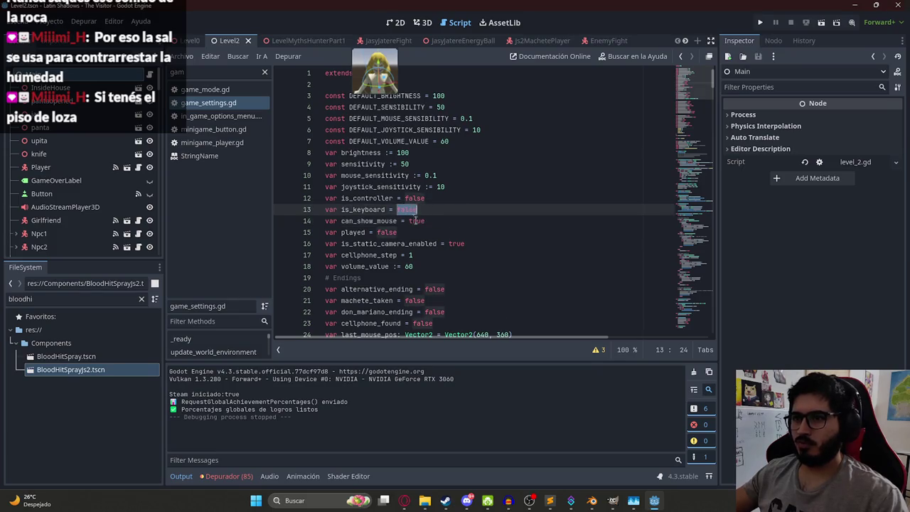
key(ctrl+c)
scroll(426, 185, down, 2)
double_click(455, 174)
key(ctrl+v)
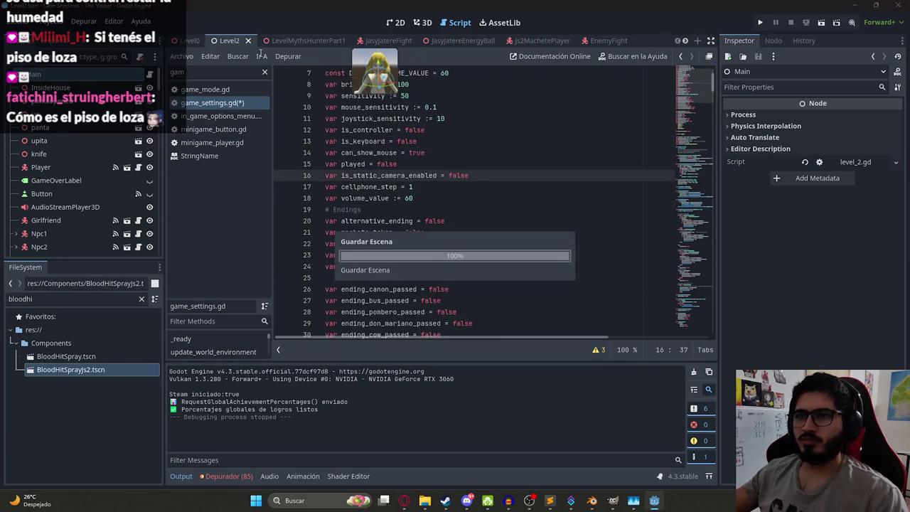
- Save the script and run the game with F5
click(181, 56)
click(286, 122)
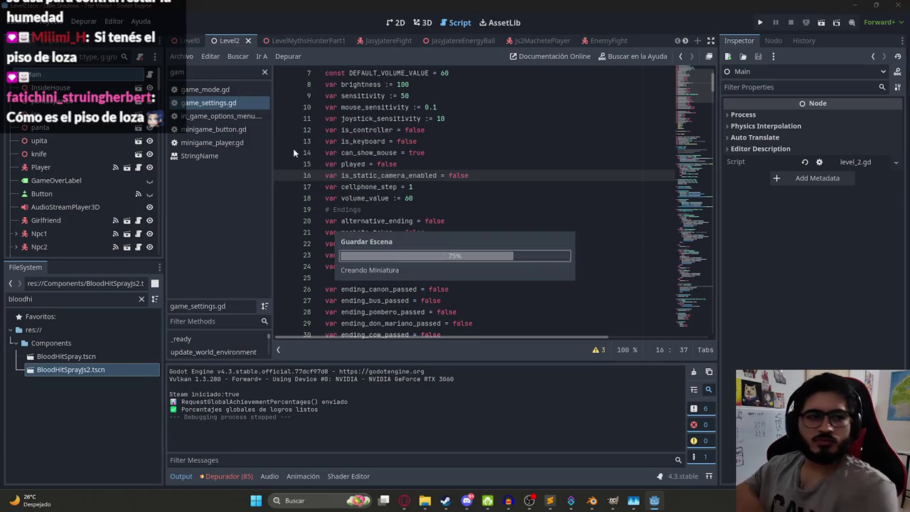
key(F5)
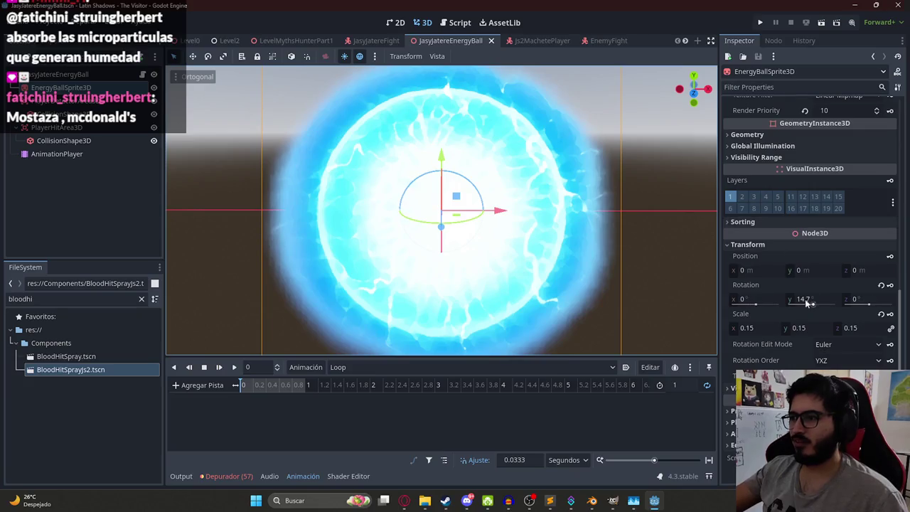
- Switch the sprite to Y-Billboard and set its Y rotation to 14.7°
scroll(744, 141, up, 10)
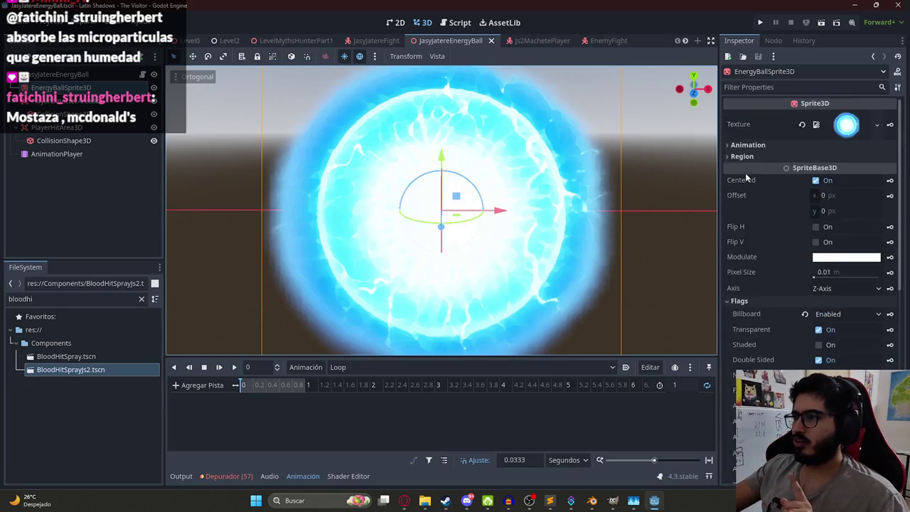
scroll(781, 201, down, 3)
click(828, 172)
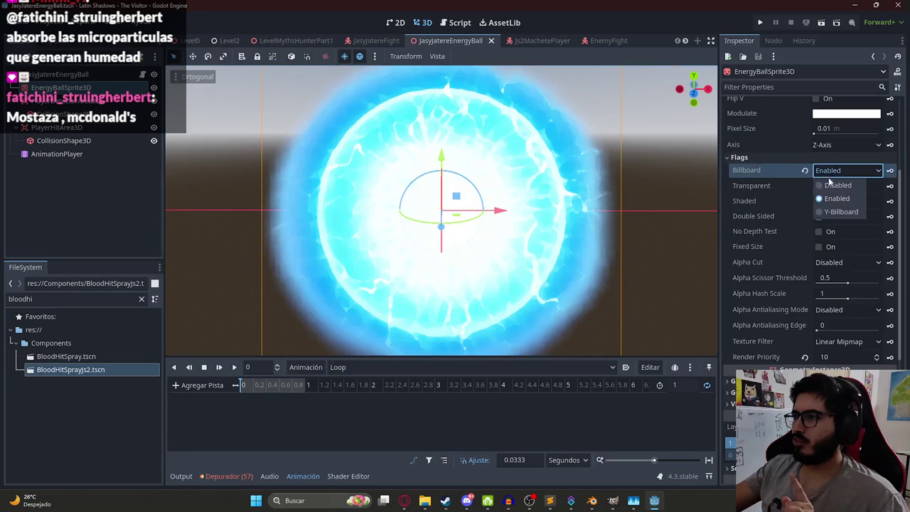
click(837, 209)
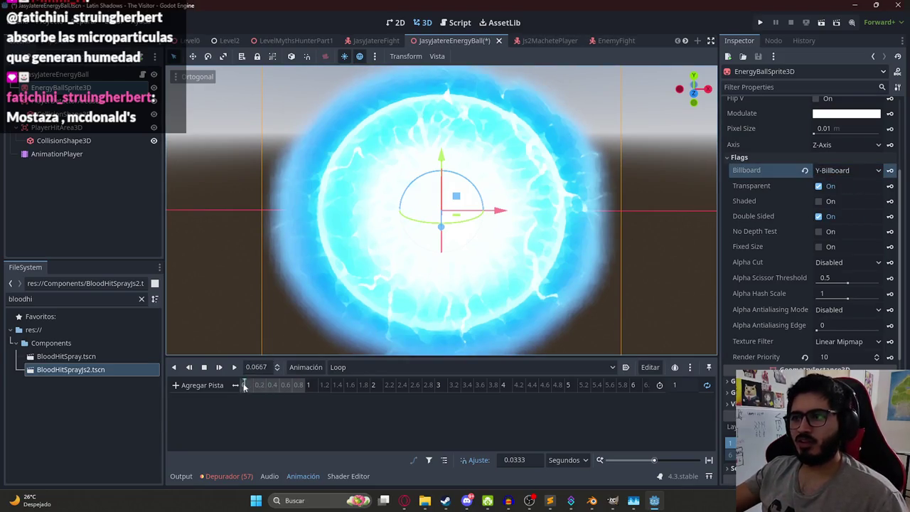
mouse_move(452, 169)
mouse_down()
mouse_move(443, 309)
mouse_move(442, 235)
mouse_up()
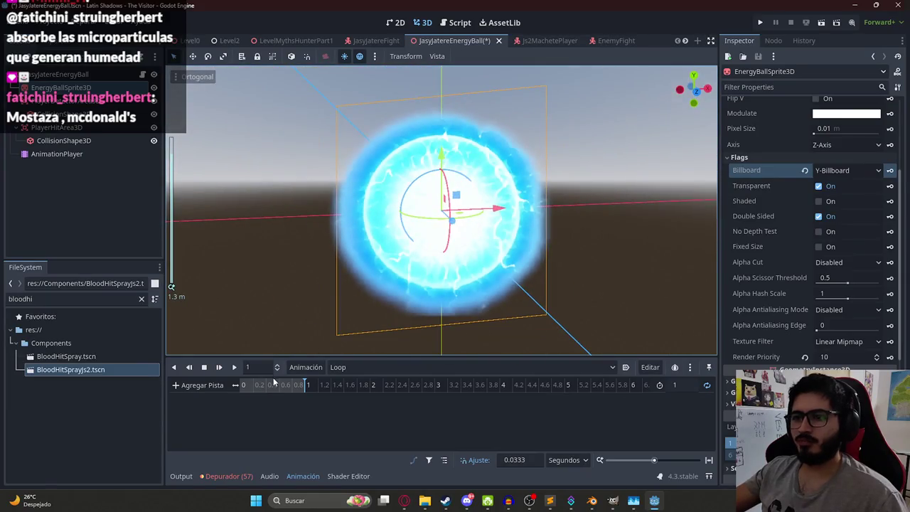
scroll(792, 297, down, 5)
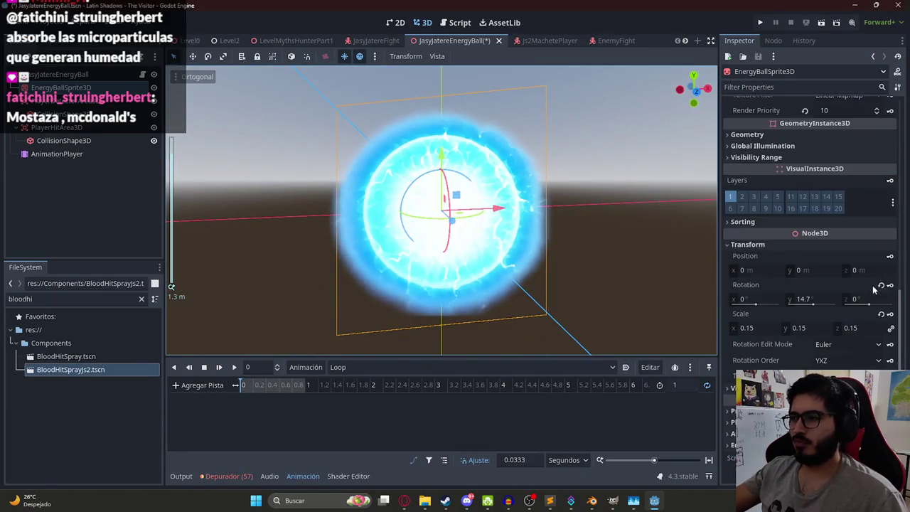
mouse_move(800, 300)
mouse_down()
mouse_move(778, 308)
mouse_move(894, 303)
mouse_move(876, 211)
mouse_up()
click(810, 300)
text(14.7)
- Return the sprite's billboard mode to Enabled and save the scene
scroll(870, 215, up, 5)
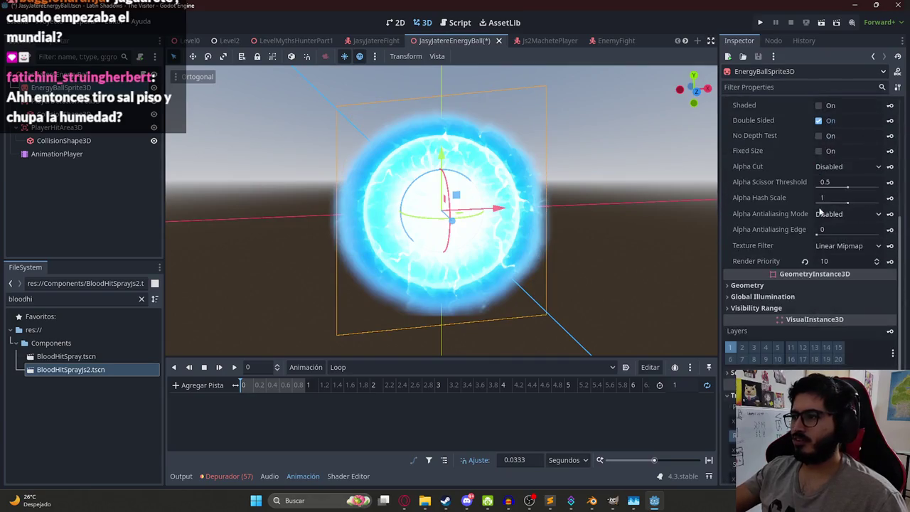
scroll(836, 185, down, 5)
scroll(838, 177, up, 2)
click(841, 172)
click(837, 185)
click(839, 172)
click(836, 198)
key(ctrl+s)
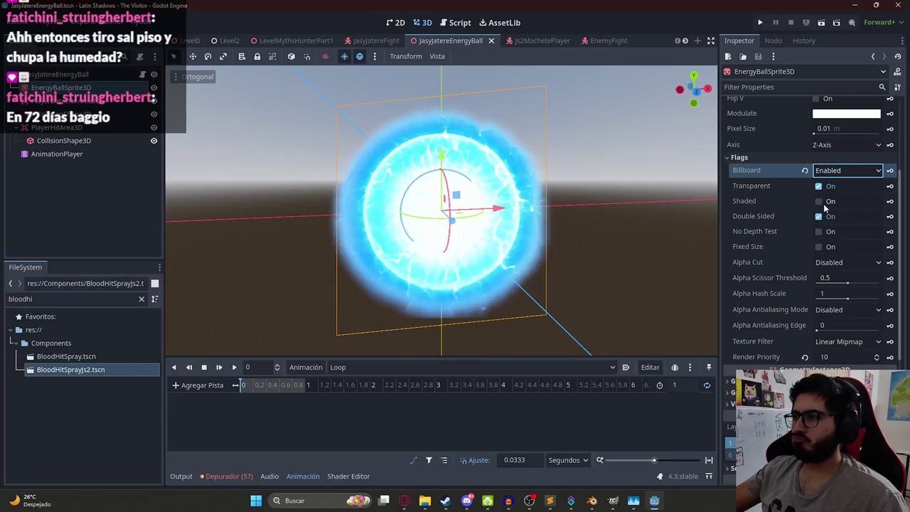
- Try Fixed Size and turn it back off, leave Alpha Cut Disabled, and save again
click(817, 247)
click(818, 246)
click(821, 263)
click(837, 276)
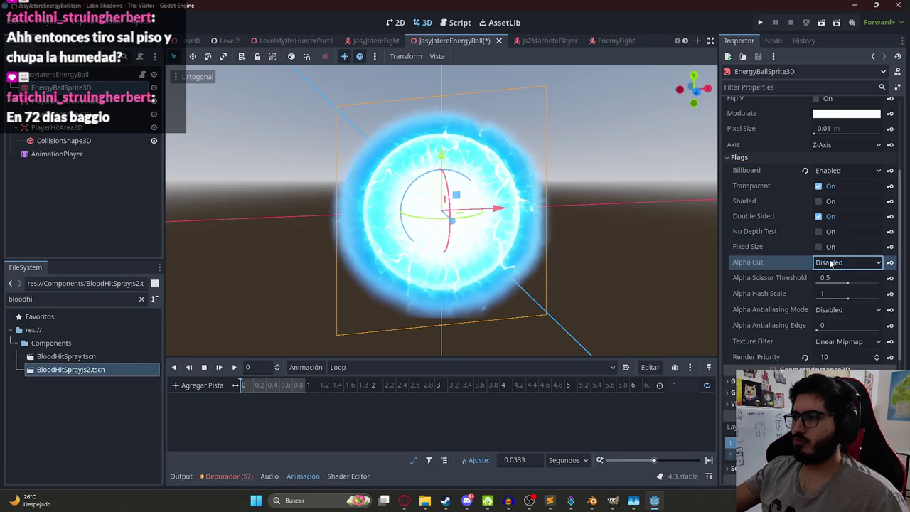
key(ctrl+s)
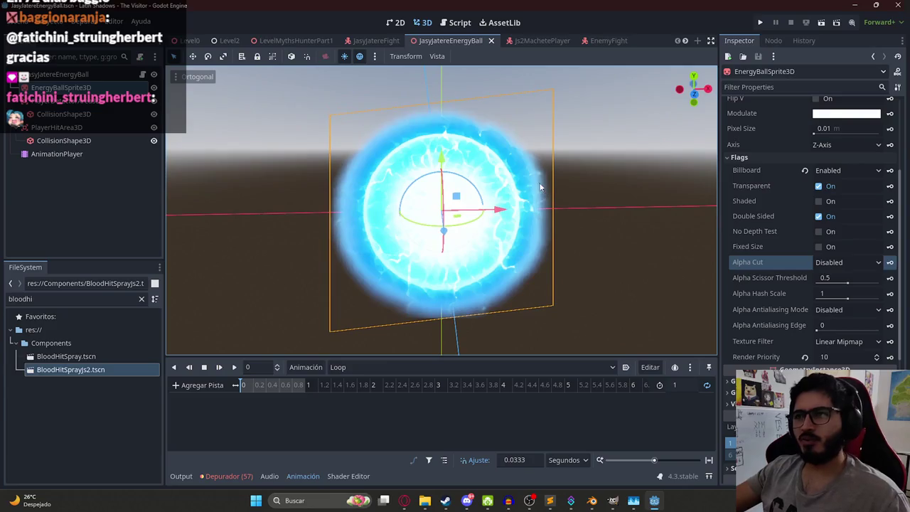
- Deselect the energy ball and view the scene from the top, then at an angle
click(607, 128)
key(KP_7)
scroll(493, 258, down, 2)
mouse_move(492, 253)
mouse_down()
mouse_move(471, 152)
mouse_move(416, 112)
mouse_move(428, 181)
mouse_move(442, 186)
mouse_up()
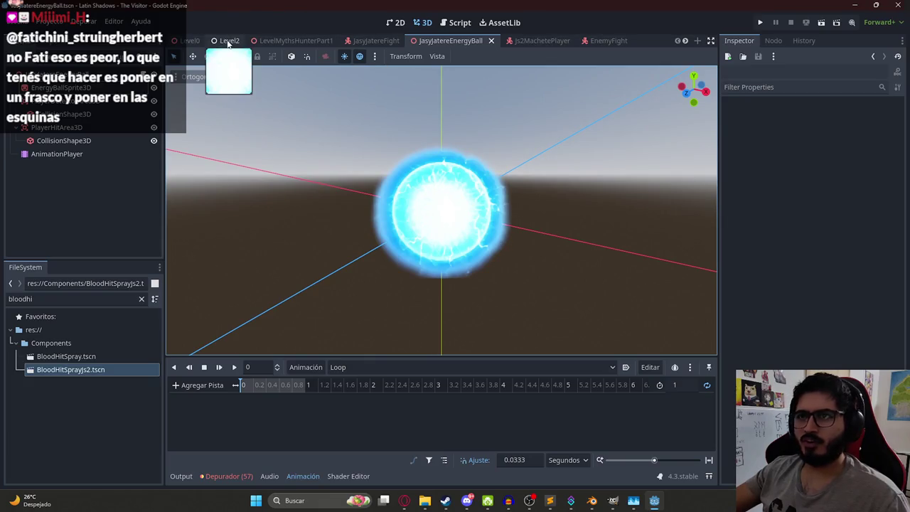
- Open the LevelMythsHunterPart1 scene, then load pixabay.com in the browser
click(277, 41)
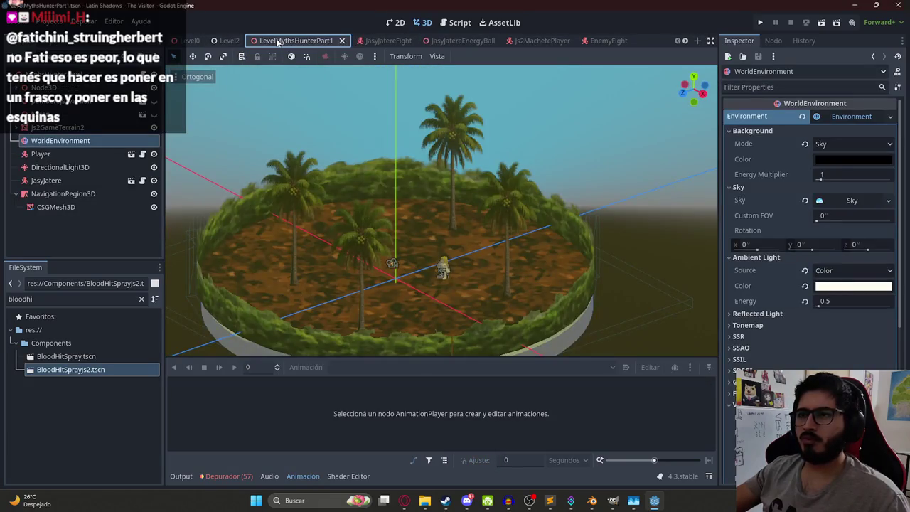
key(alt+Tab)
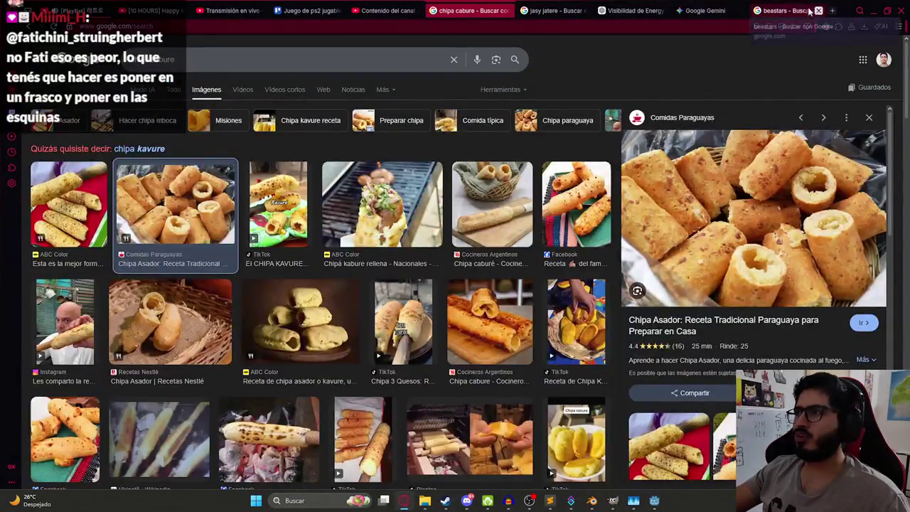
click(808, 10)
click(680, 28)
text(pix)
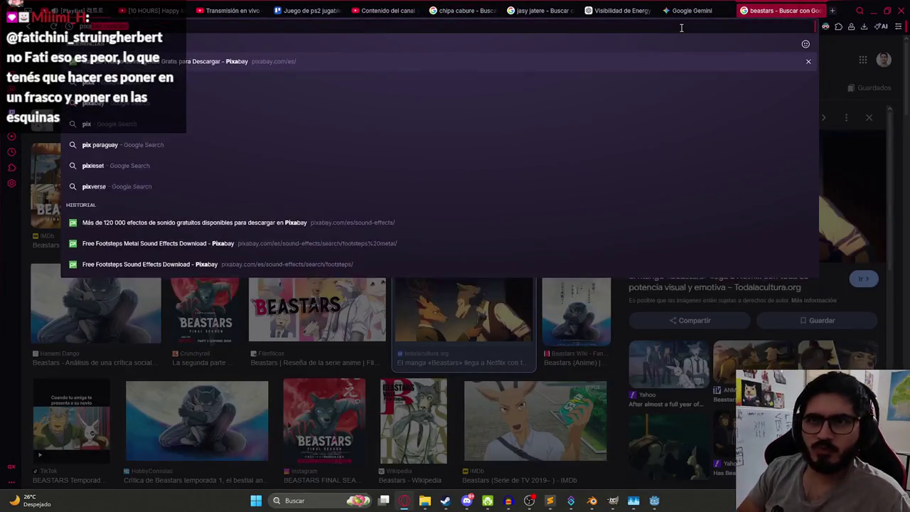
key(Return)
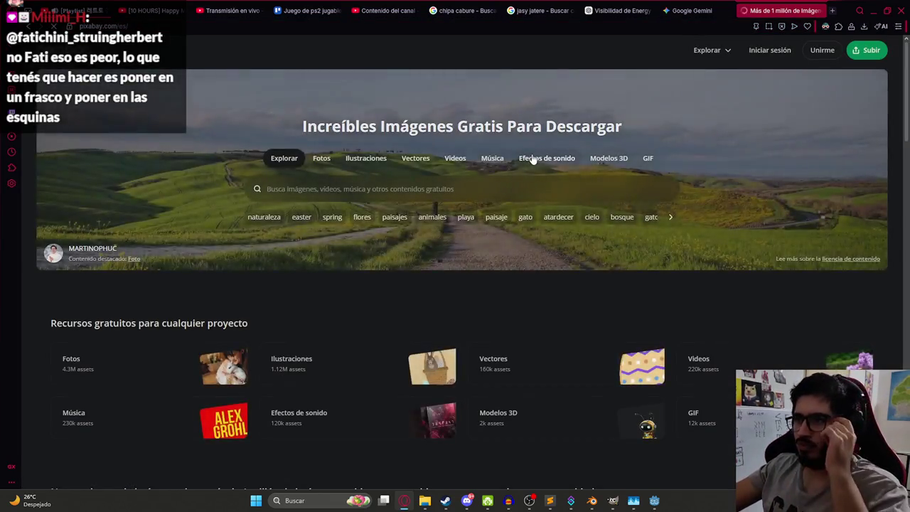
- Search Pixabay's sound effects section for 'energy'
click(531, 162)
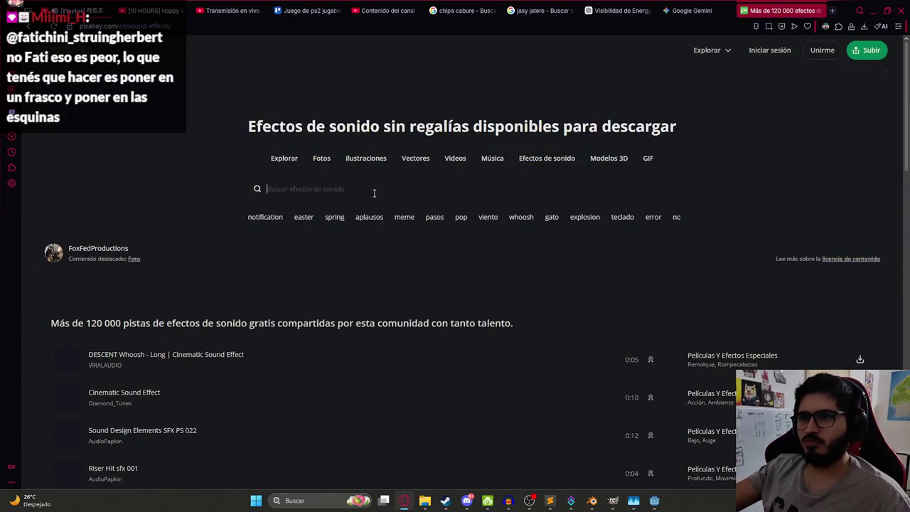
click(374, 193)
text(energy)
key(Return)
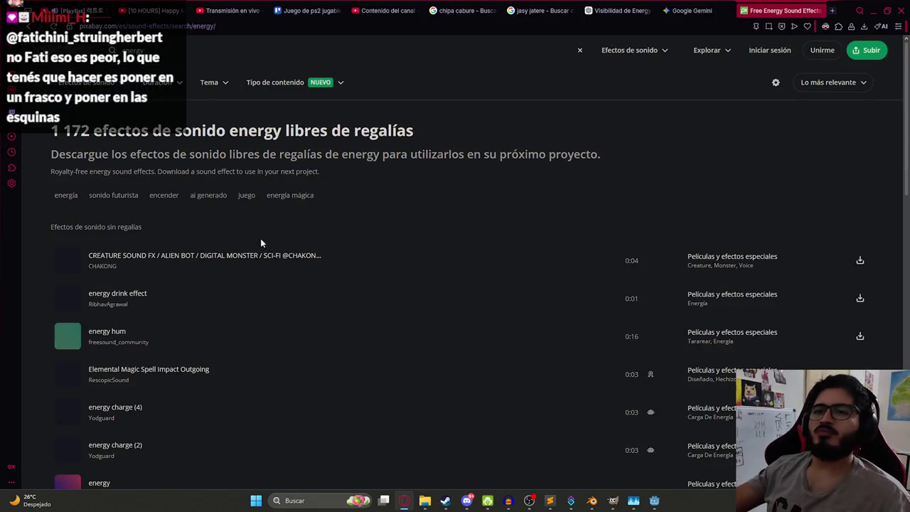
- Preview energy results such as energy hum, energy charge, Energy Beam Blast and High energy loop
click(261, 256)
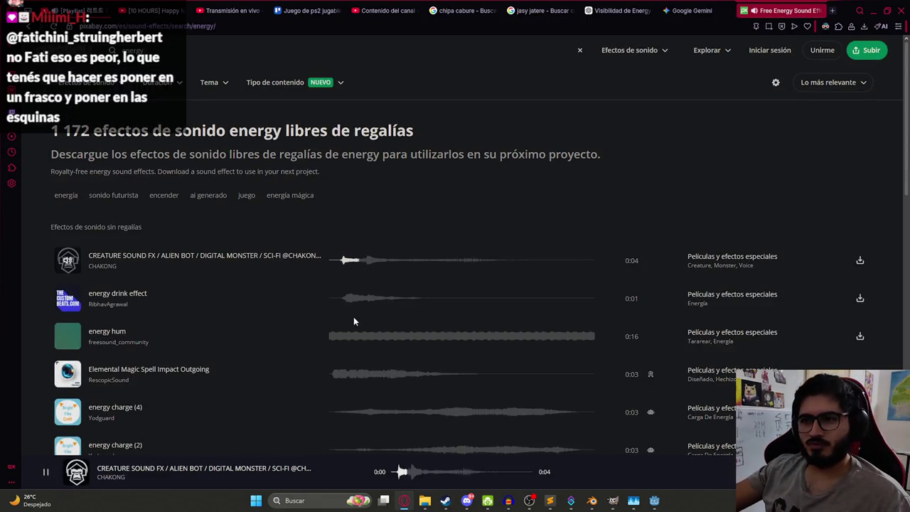
click(342, 299)
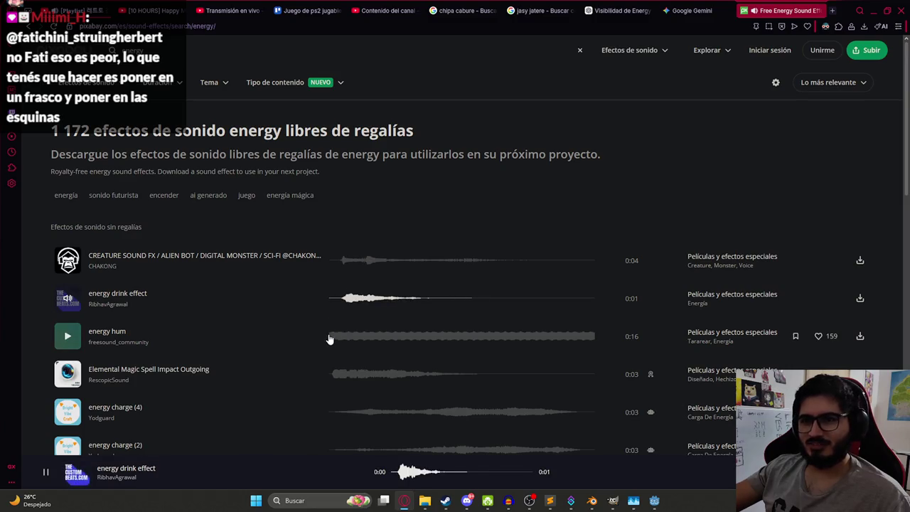
click(332, 336)
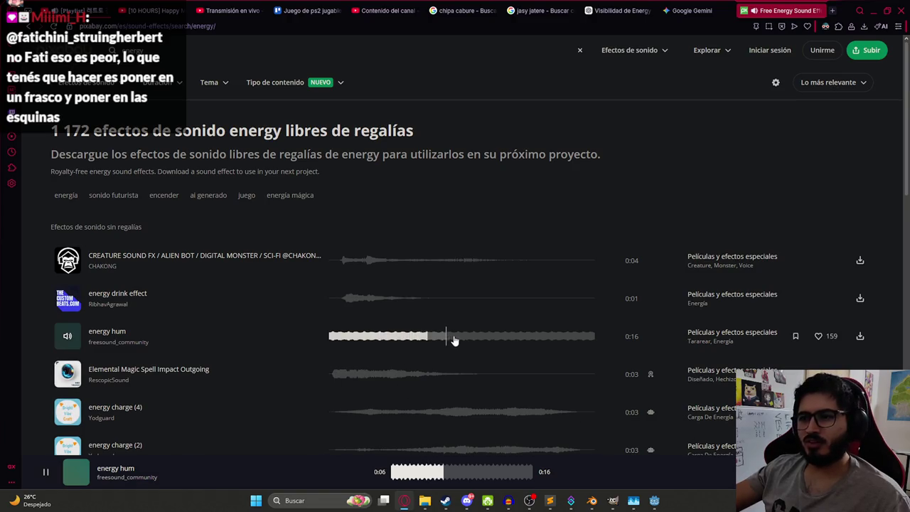
click(511, 338)
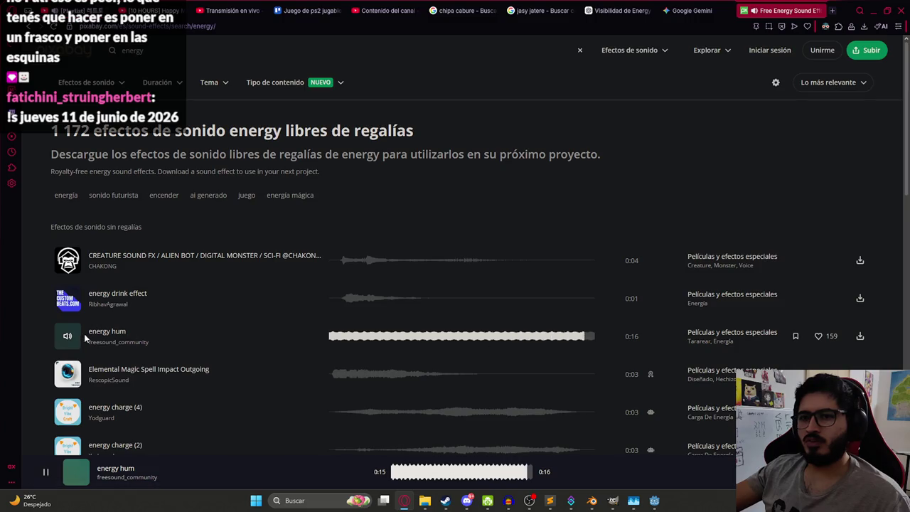
click(338, 375)
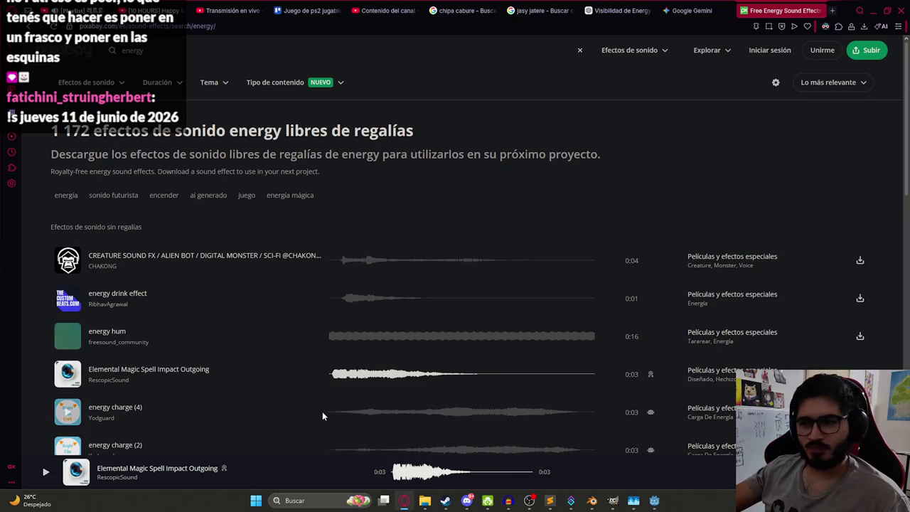
click(356, 411)
scroll(356, 364, down, 1)
scroll(355, 365, down, 2)
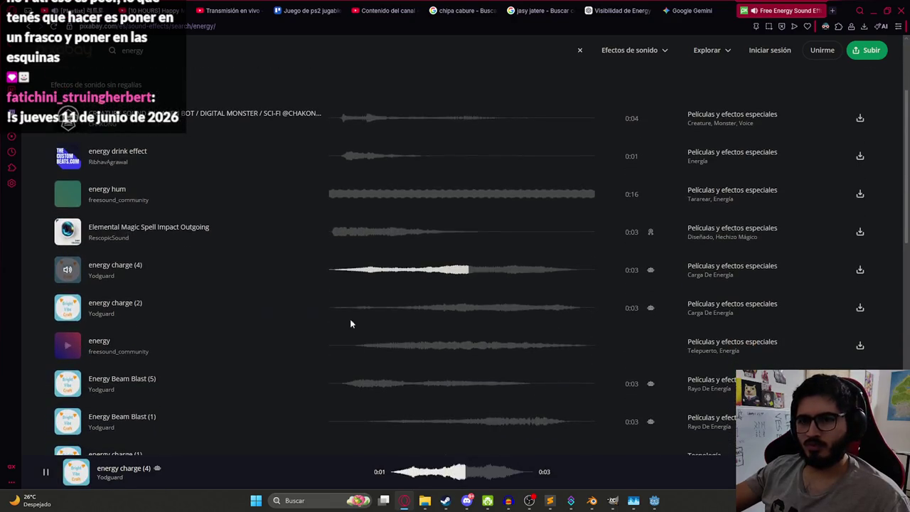
click(411, 307)
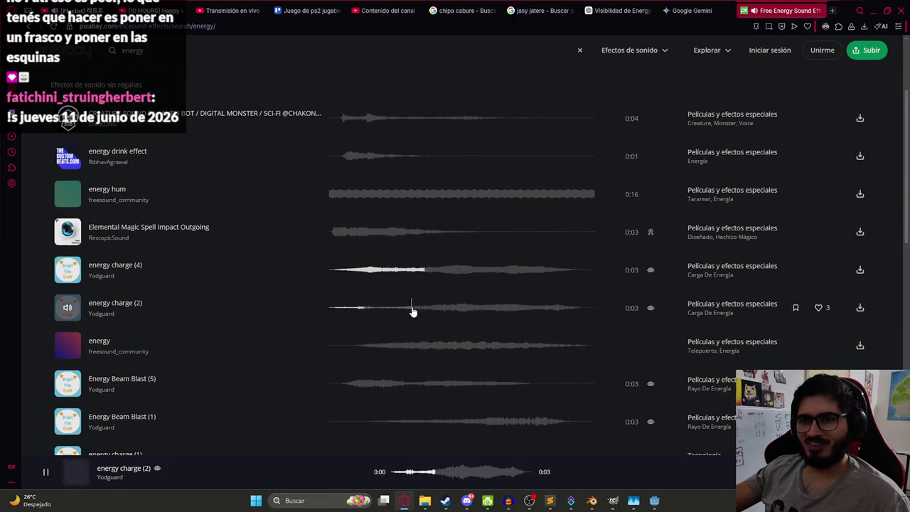
click(361, 347)
click(348, 384)
scroll(352, 355, down, 2)
click(355, 329)
click(337, 373)
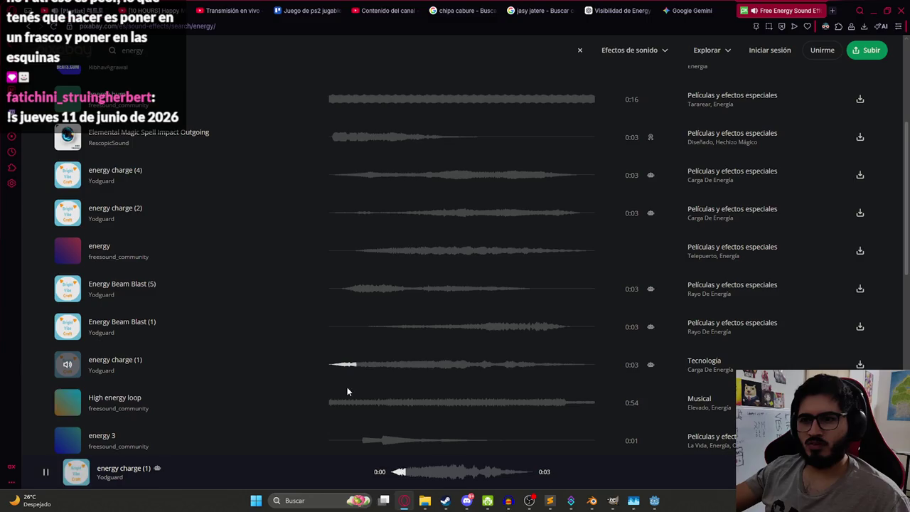
click(339, 402)
- Preview further results like energy 1–3, High Energy Humming and Sci-Fi Energy Gun
scroll(346, 365, down, 2)
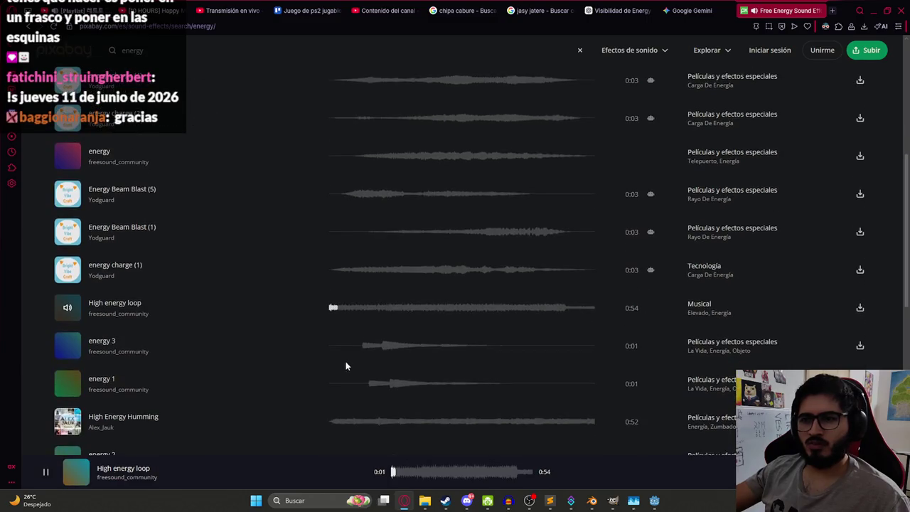
click(361, 346)
click(368, 383)
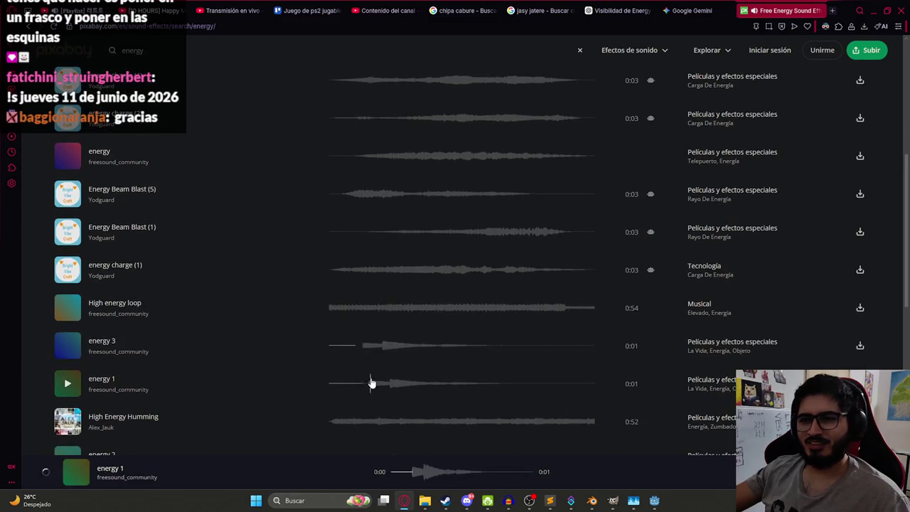
scroll(343, 336, down, 2)
click(344, 334)
click(374, 364)
click(334, 402)
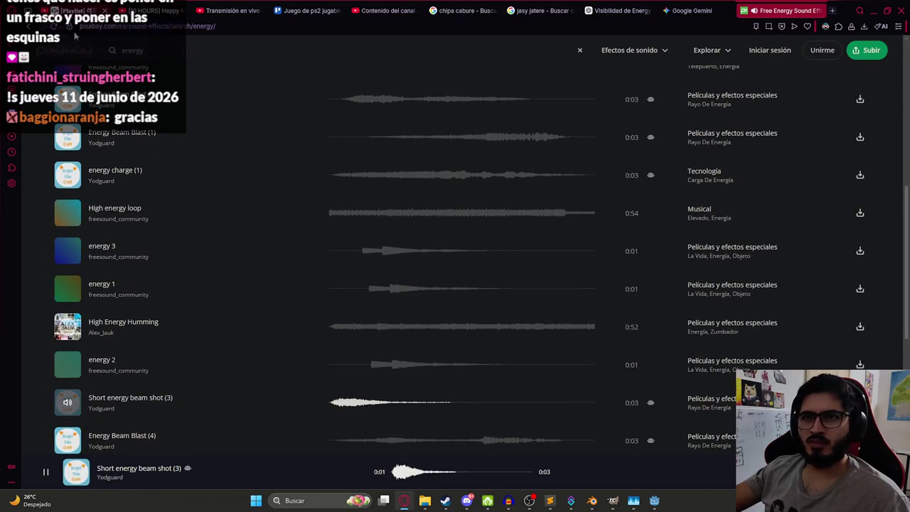
scroll(367, 366, down, 3)
click(339, 336)
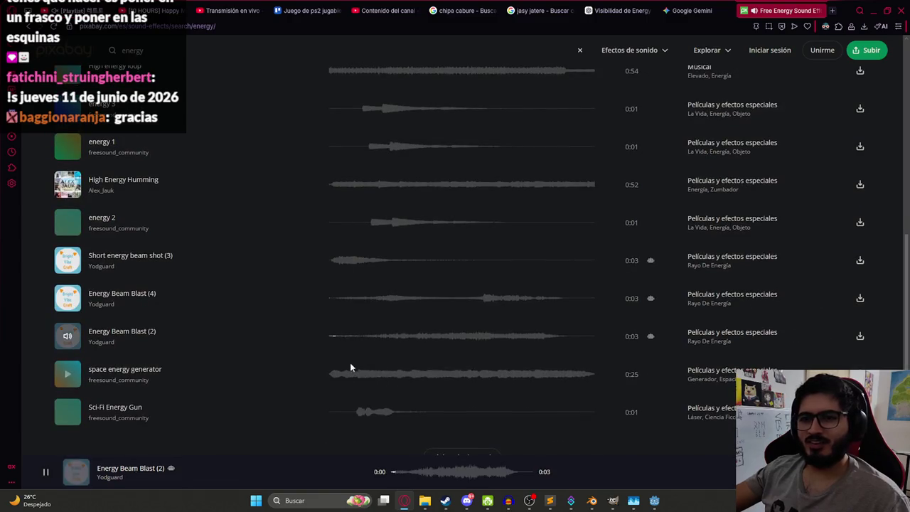
click(346, 410)
scroll(339, 397, up, 10)
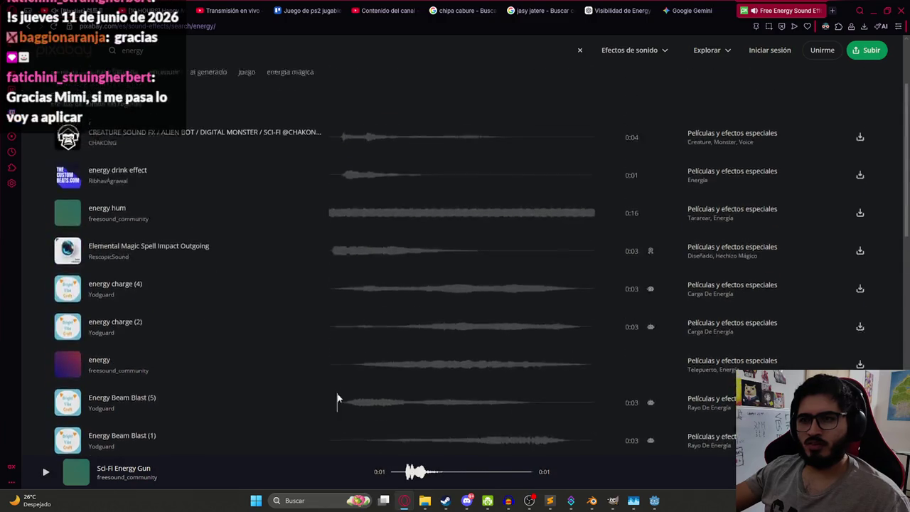
- Replay energy hum, download freesound_community-energy-hum-29083.mp3, and drop it into Audacity as a track
click(336, 336)
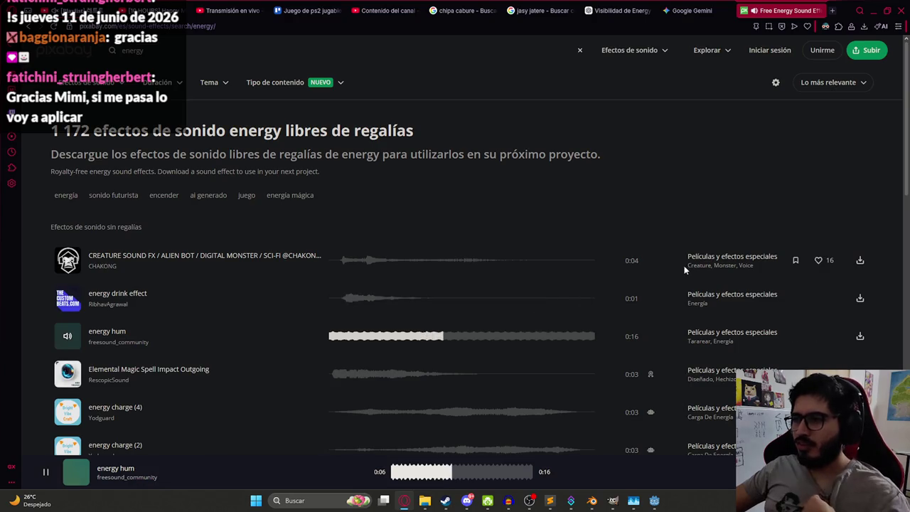
click(68, 338)
click(859, 335)
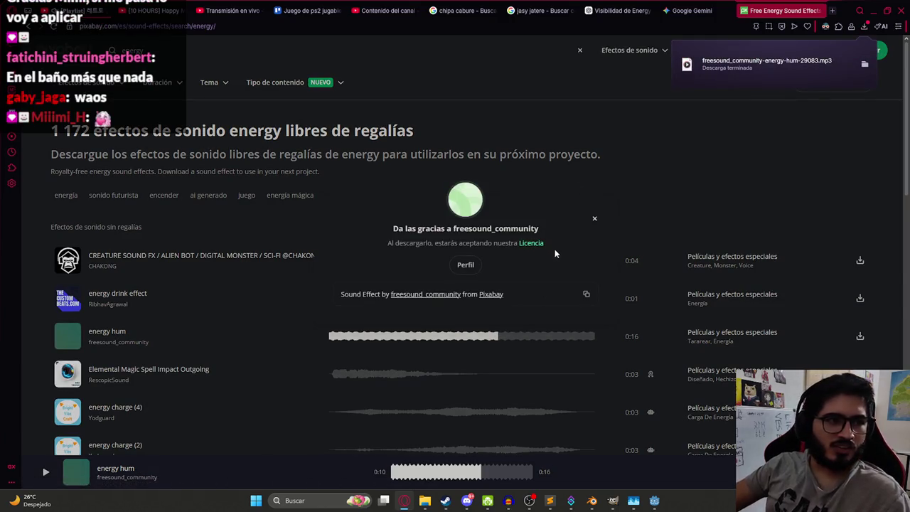
mouse_move(802, 61)
mouse_down()
mouse_move(544, 398)
mouse_move(494, 484)
mouse_move(509, 500)
mouse_up()
drag(409, 310, 359, 274)
- Remove the empty extra track, resample the energy hum to 8000 Hz and preview it
click(197, 156)
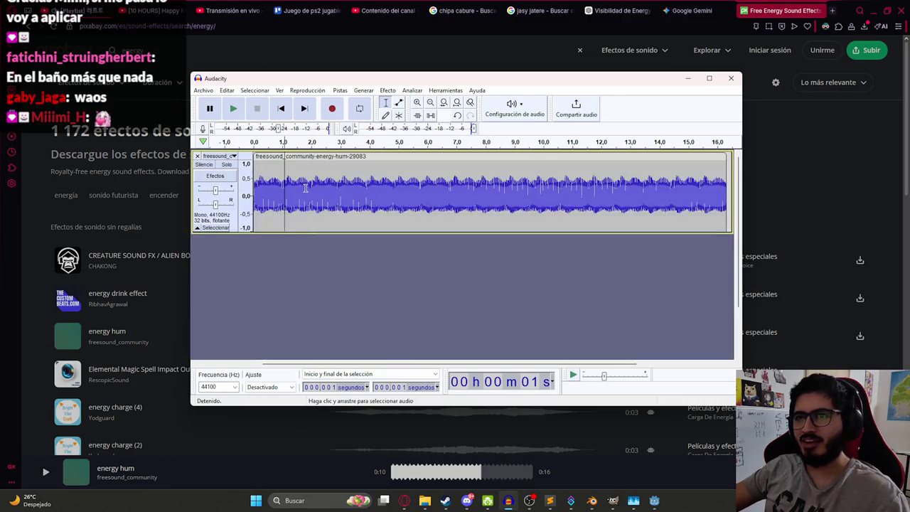
click(307, 91)
mouse_move(340, 91)
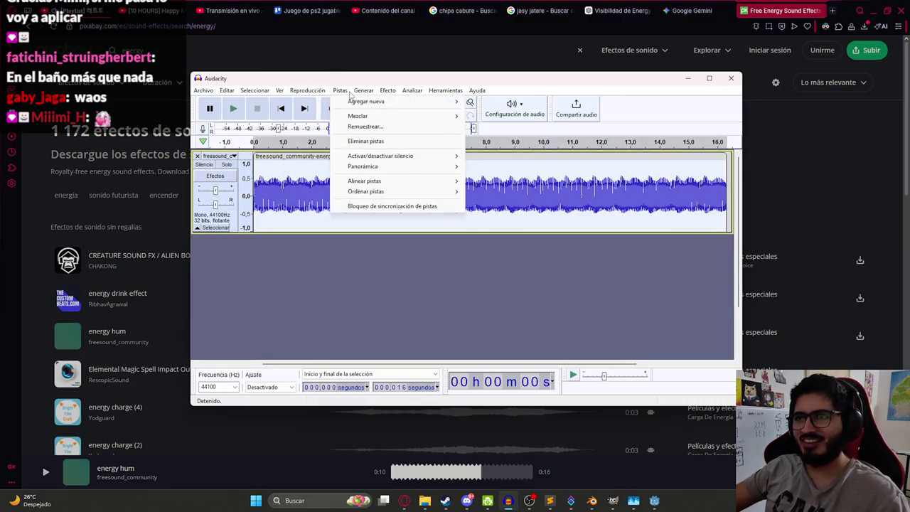
click(364, 126)
text(8000)
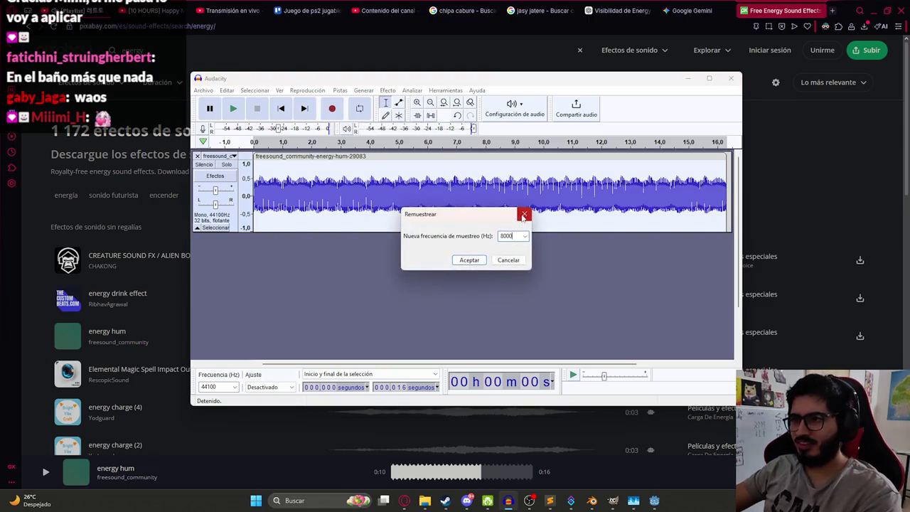
key(Return)
key(space)
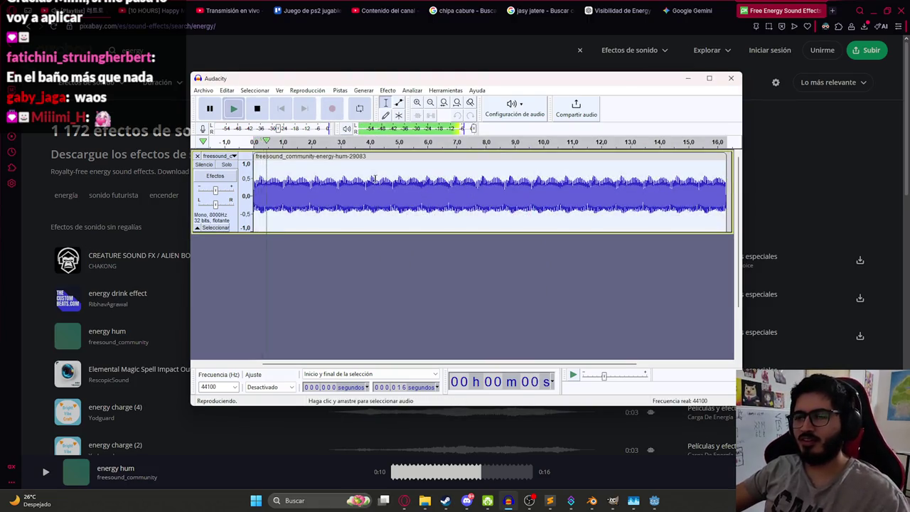
key(space)
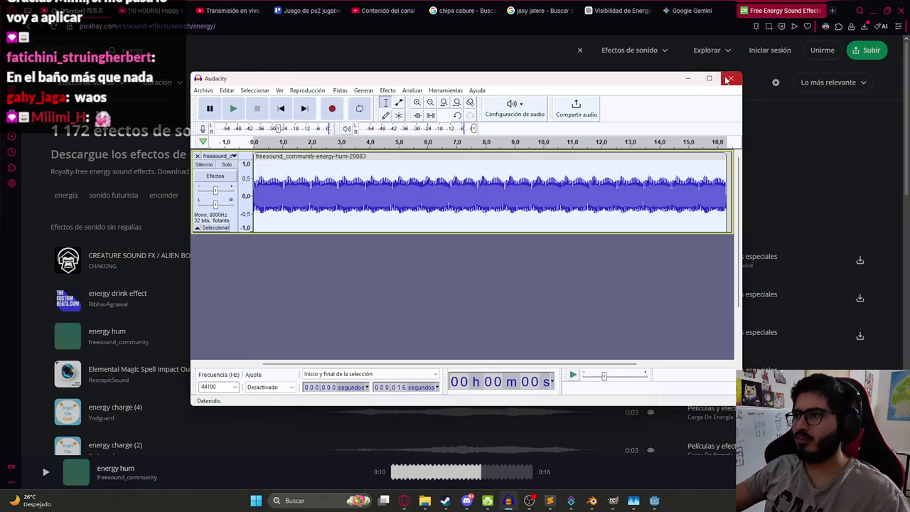
- Close Audacity without saving and relaunch it, skipping the recovery prompt
click(731, 78)
click(477, 241)
key(super)
text(au)
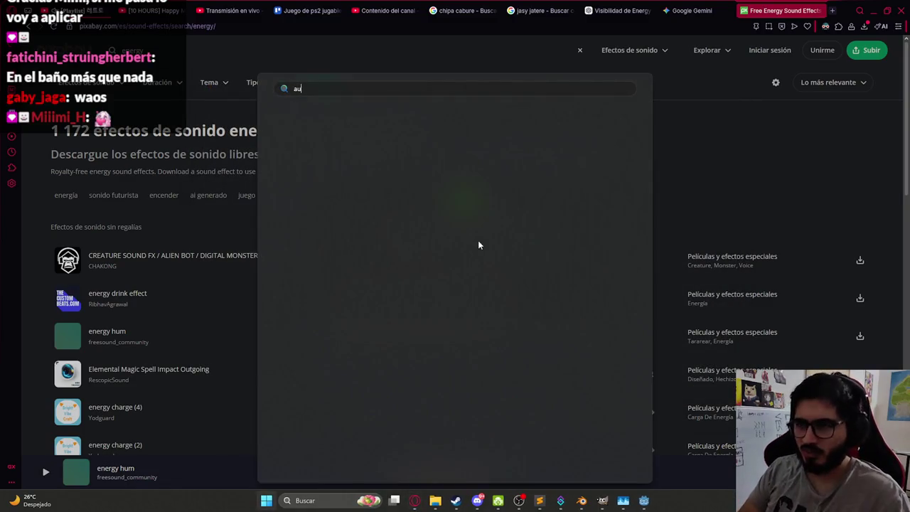
key(Return)
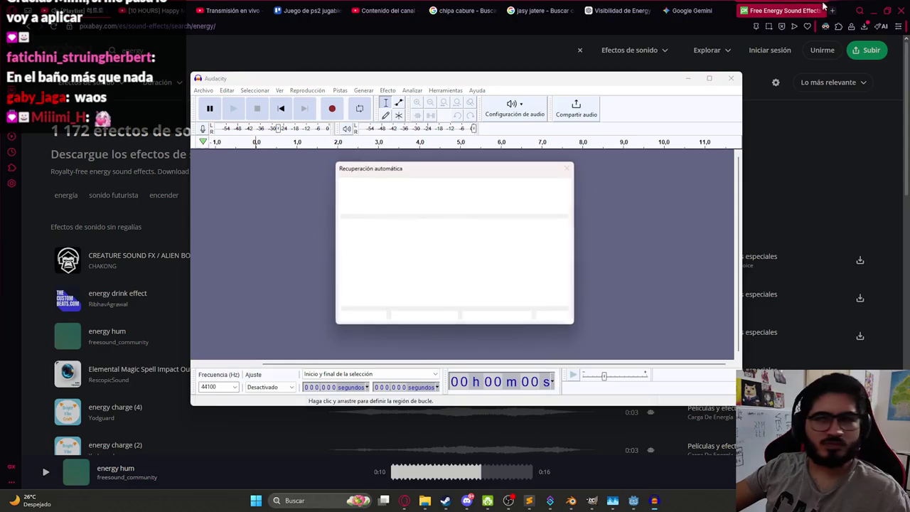
click(555, 319)
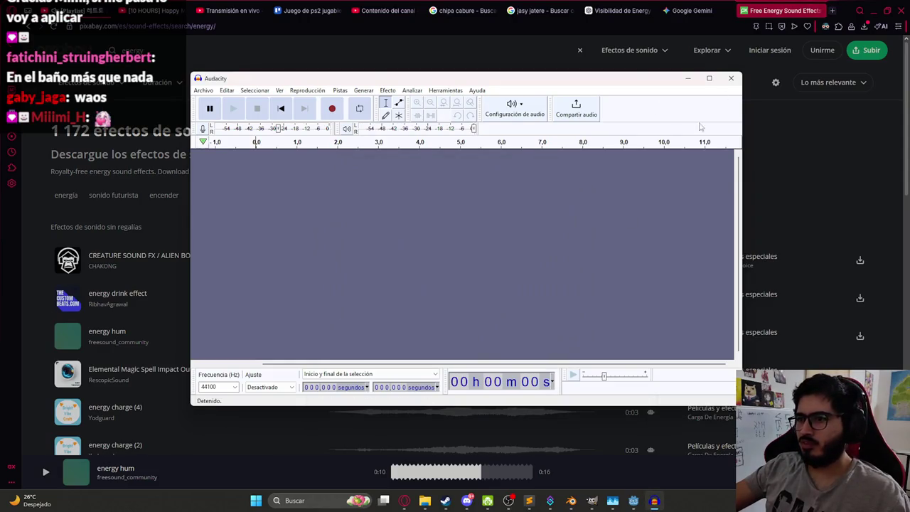
- Import the downloaded energy hum MP3 and resample it to 8000 Hz
click(863, 26)
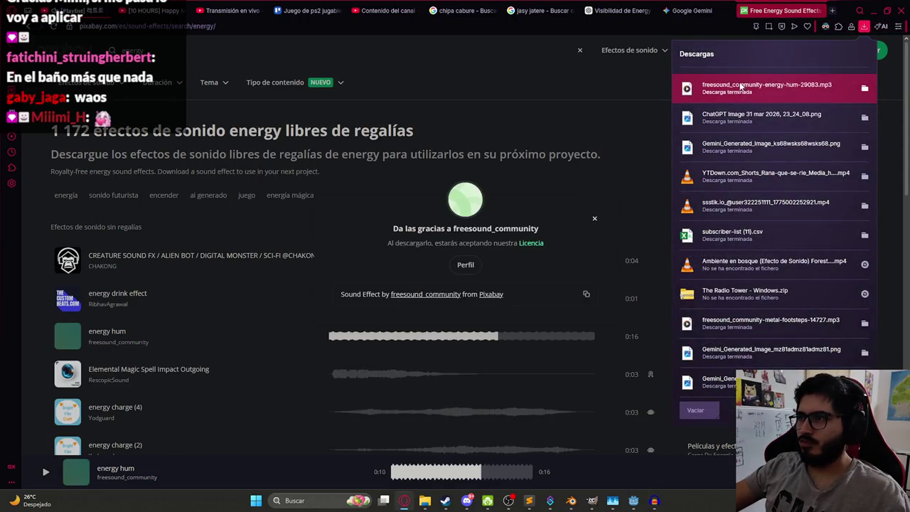
mouse_move(562, 353)
mouse_down()
mouse_move(613, 463)
mouse_move(654, 497)
mouse_move(374, 249)
mouse_up()
click(340, 90)
click(355, 128)
text(8000)
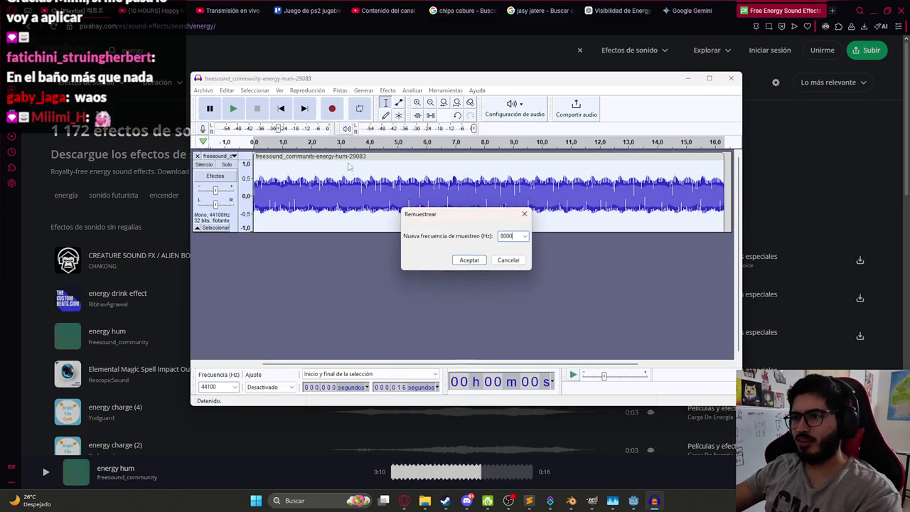
key(Return)
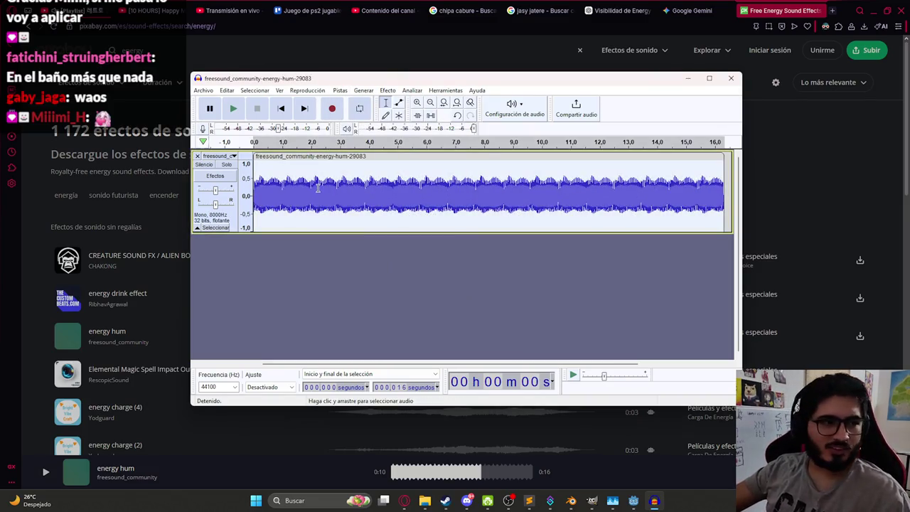
key(space)
key(space)
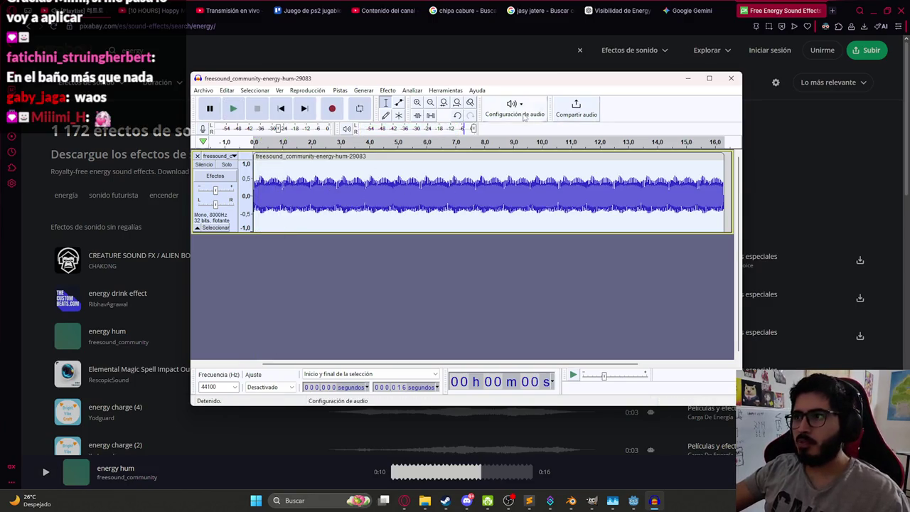
- Route playback to the wireless headphones and listen to the resampled hum
click(523, 116)
mouse_move(553, 141)
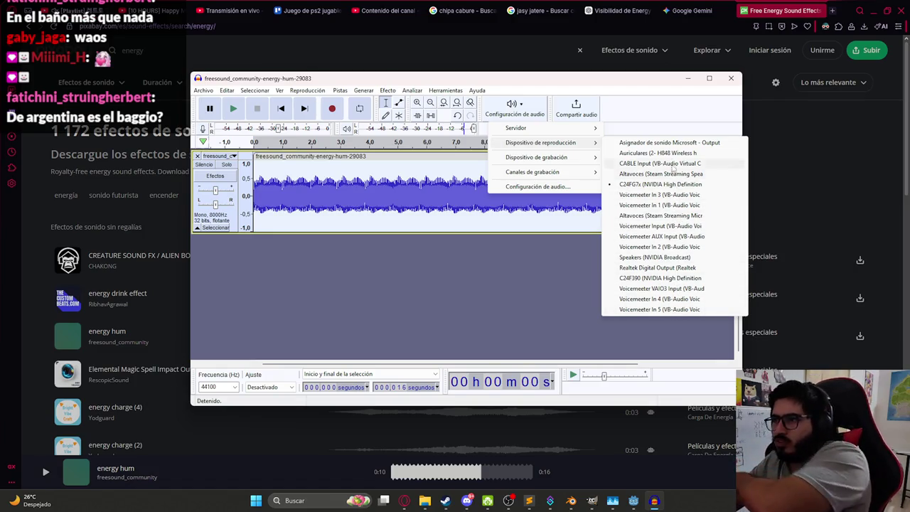
click(675, 153)
key(space)
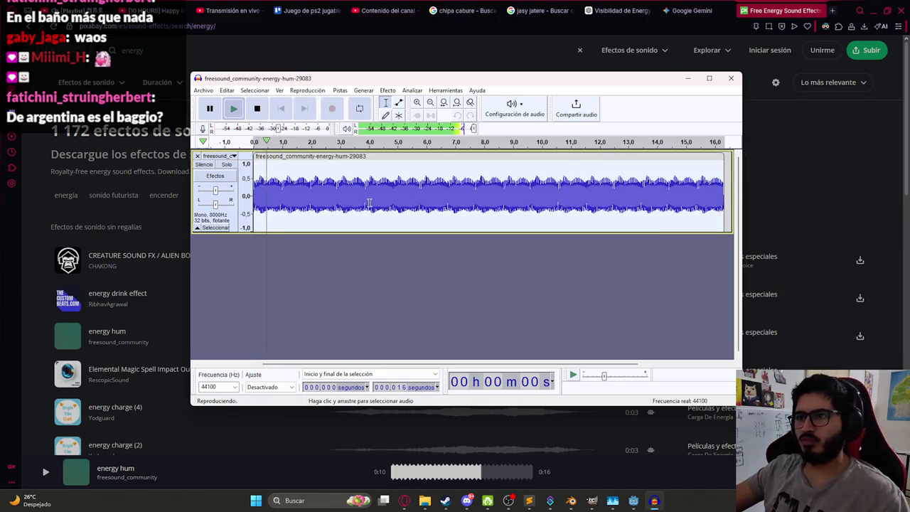
click(381, 90)
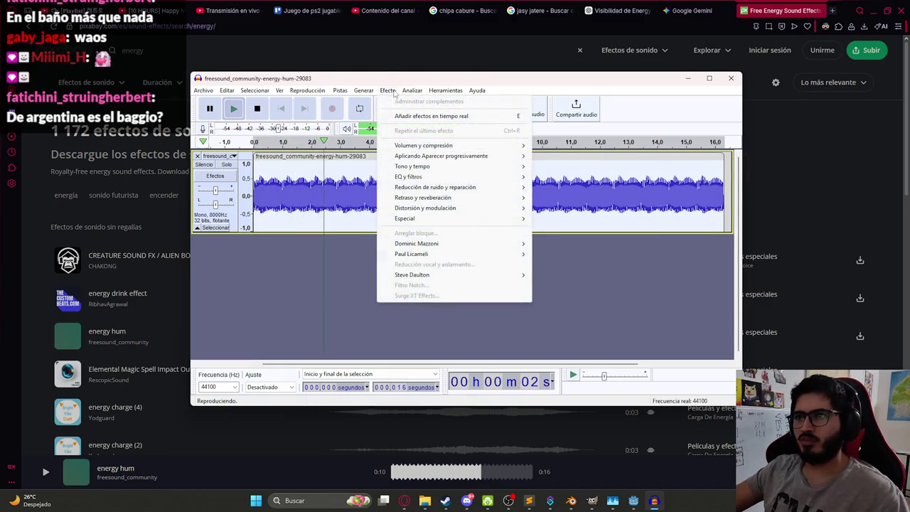
click(315, 192)
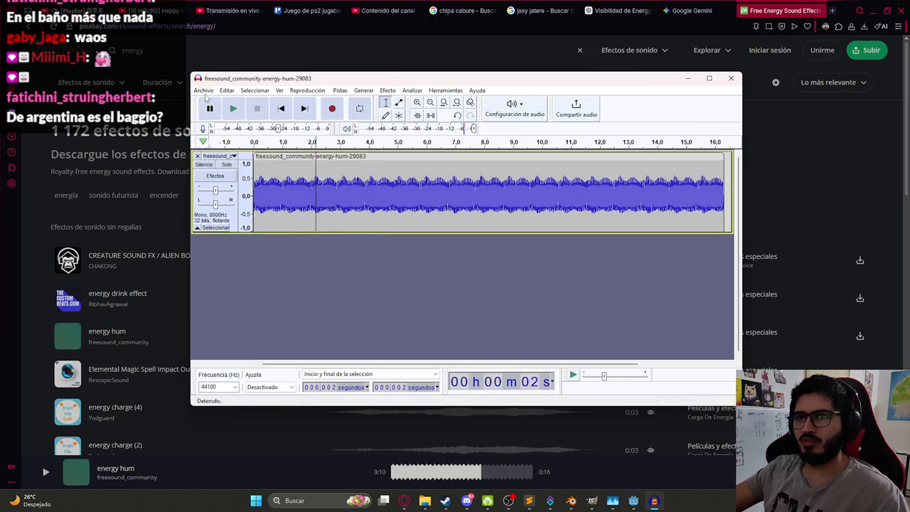
click(247, 90)
- Select the whole hum track and bring up the Export Audio dialog
click(246, 101)
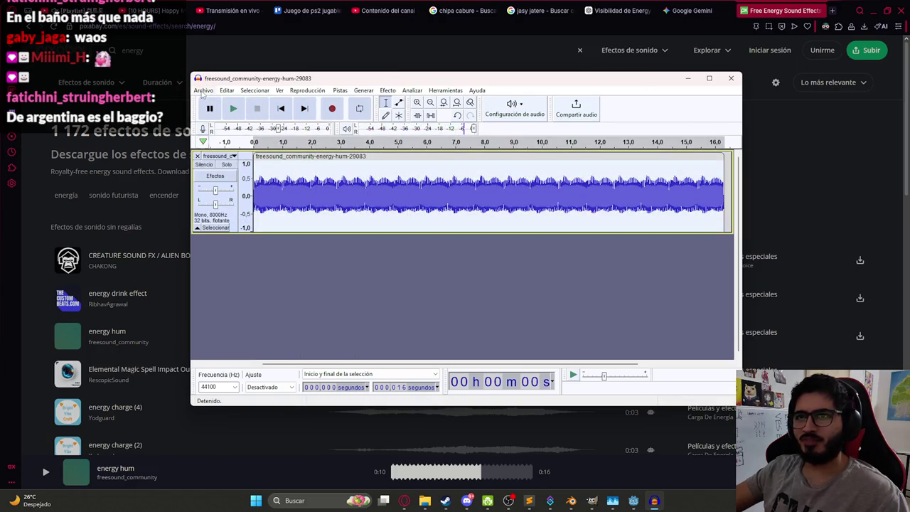
click(203, 90)
mouse_move(220, 160)
click(360, 188)
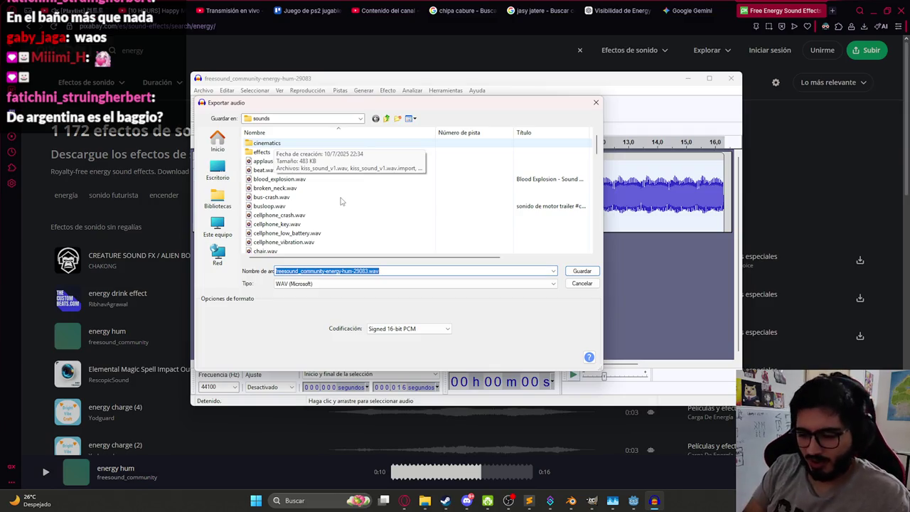
- Save the hum WAV under an energy-ball file name, cancel a repeat export, and return to Godot
text(energy_ball_sound_l)
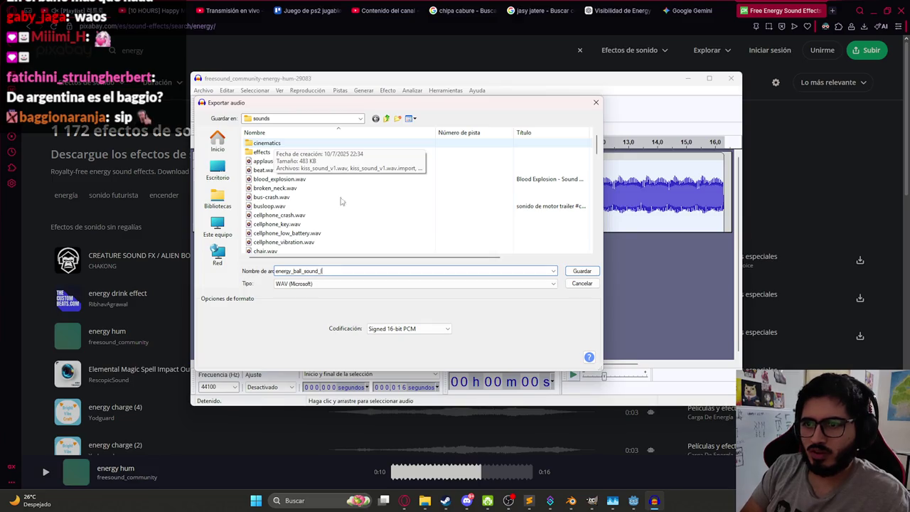
text(p)
key(Return)
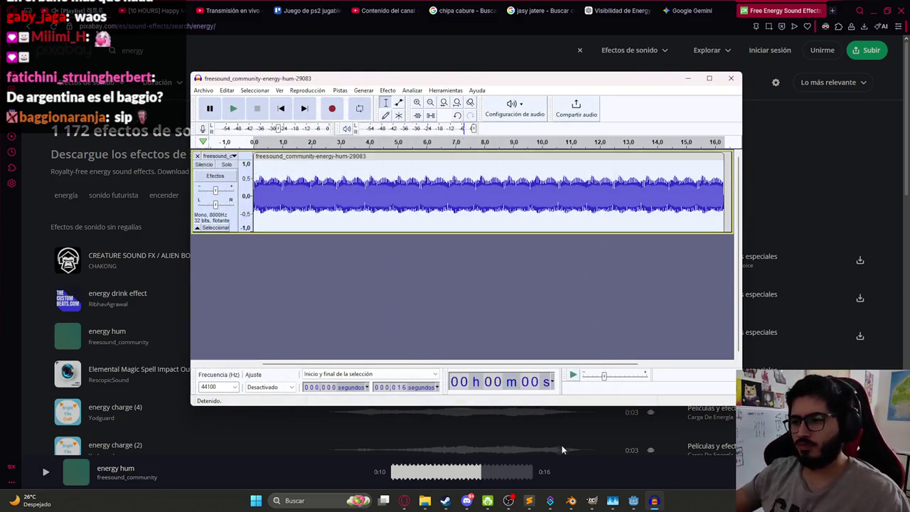
click(203, 90)
mouse_move(276, 165)
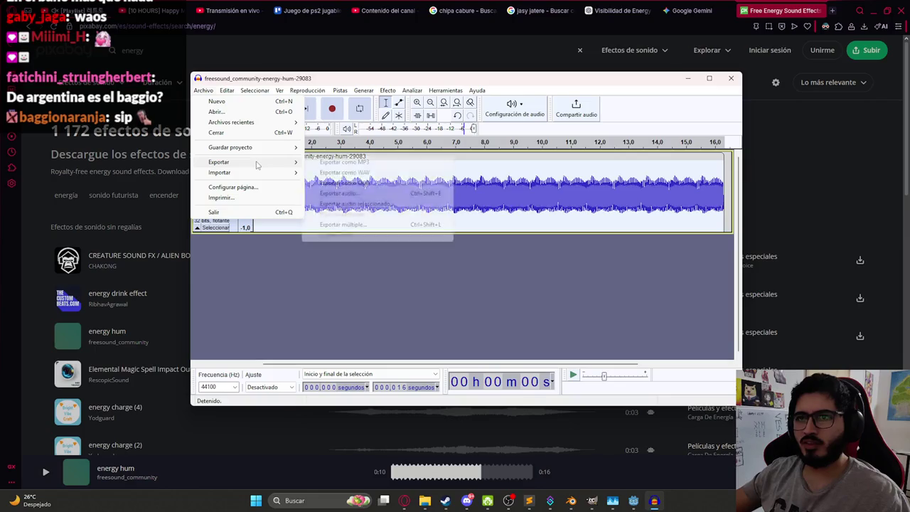
click(367, 174)
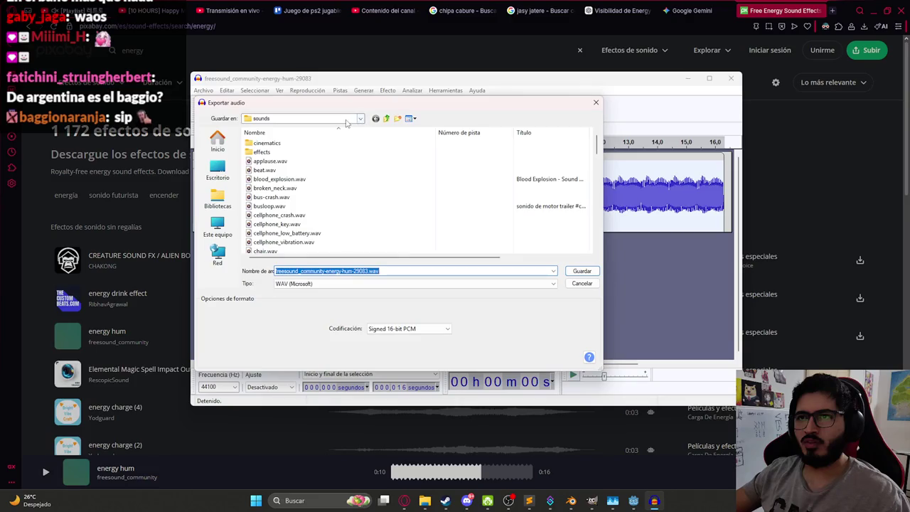
click(595, 102)
click(633, 500)
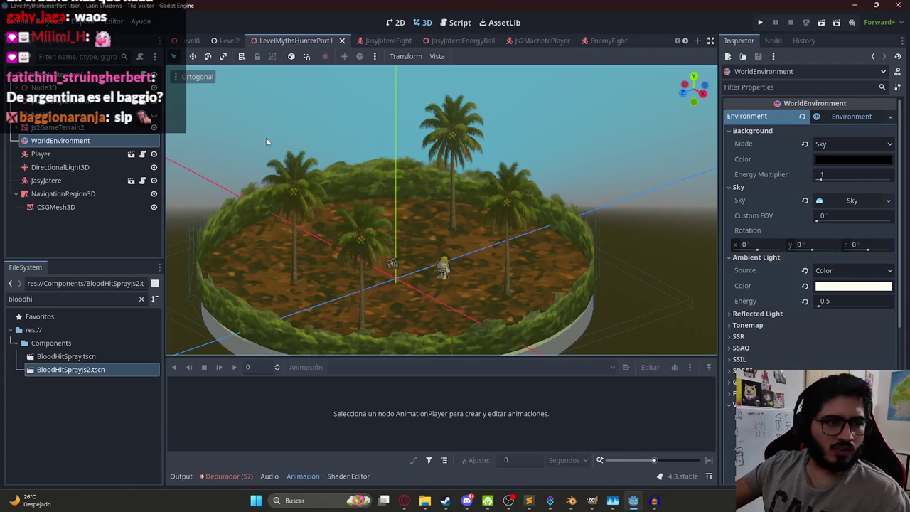
- Leave the level view and switch to the JasyJatereEnergyBall scene
drag(416, 170, 378, 301)
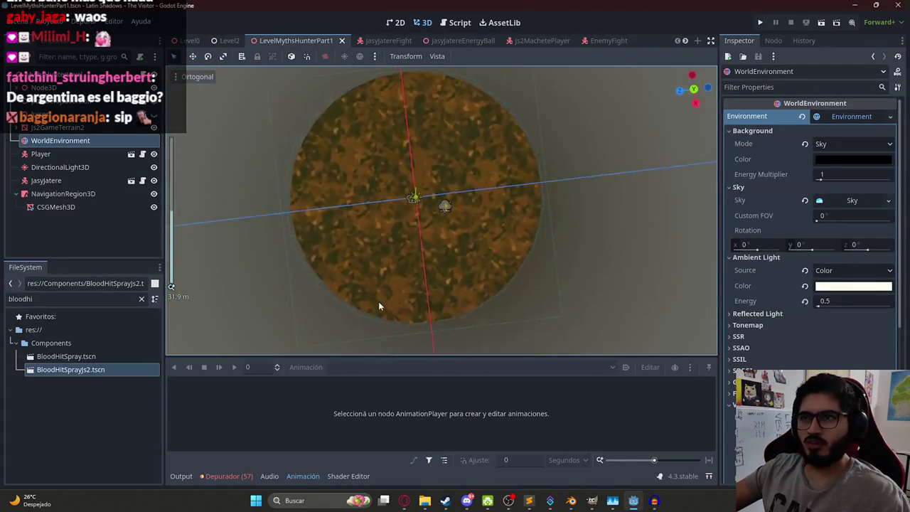
scroll(348, 198, down, 1)
scroll(355, 188, up, 3)
right_click(78, 72)
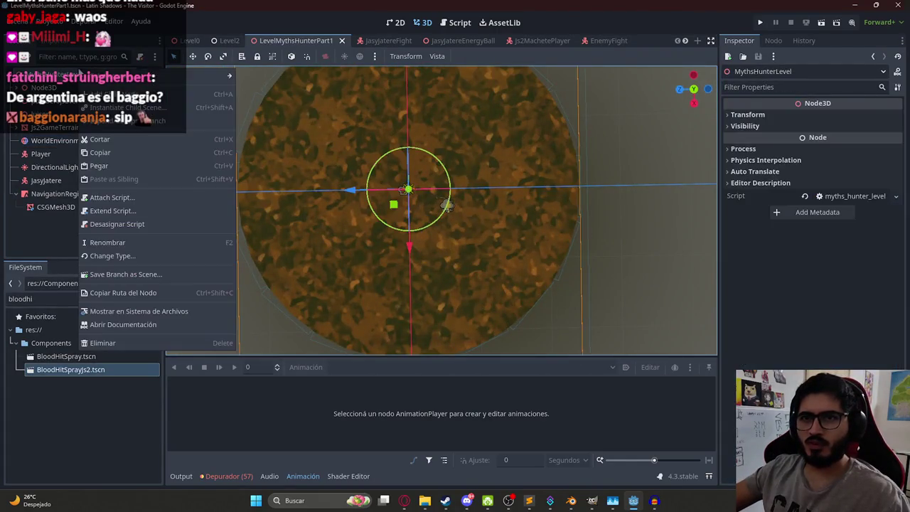
click(441, 44)
click(444, 42)
- Add an AudioStreamPlayer with energy_ball_sound_loop.wav as its stream and preview it
right_click(53, 84)
click(78, 107)
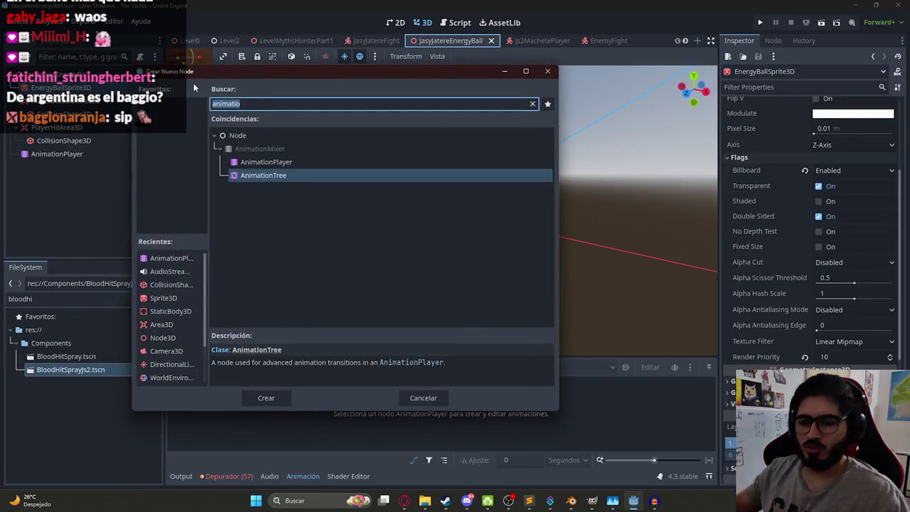
text(audiostreamplayer)
key(Return)
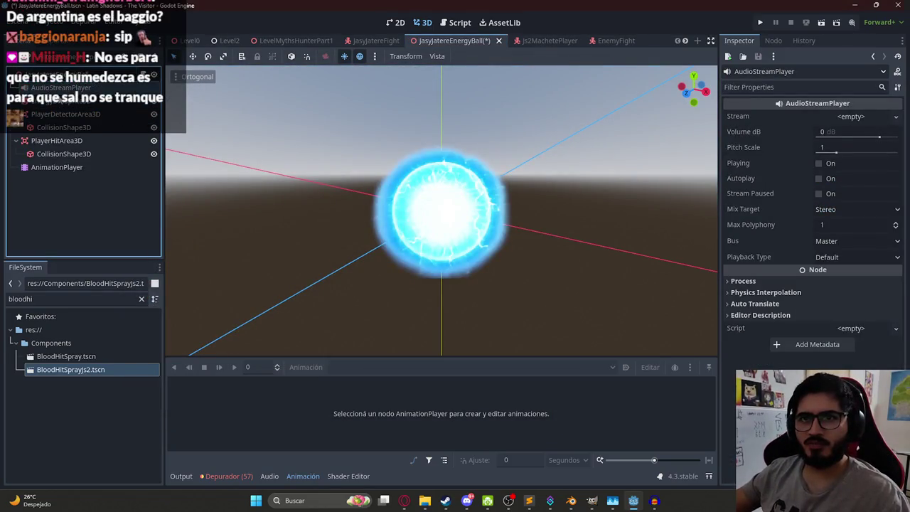
double_click(44, 299)
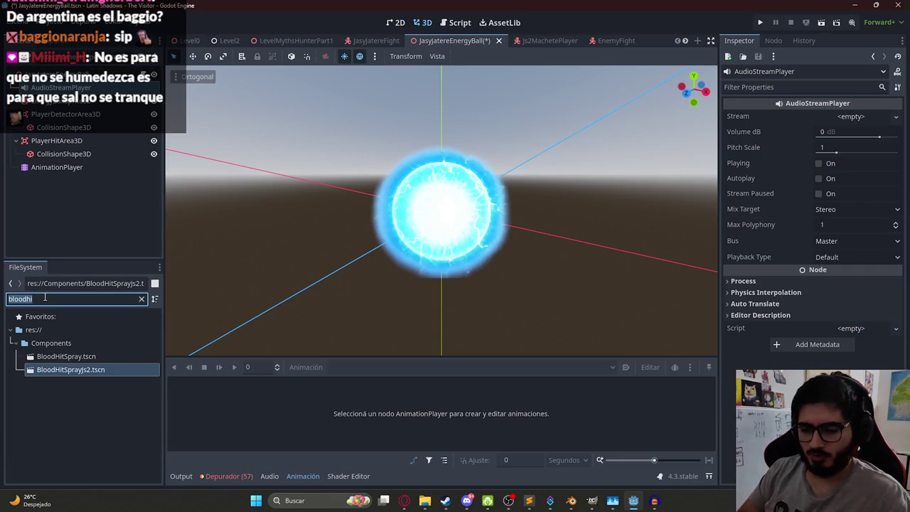
text(energy)
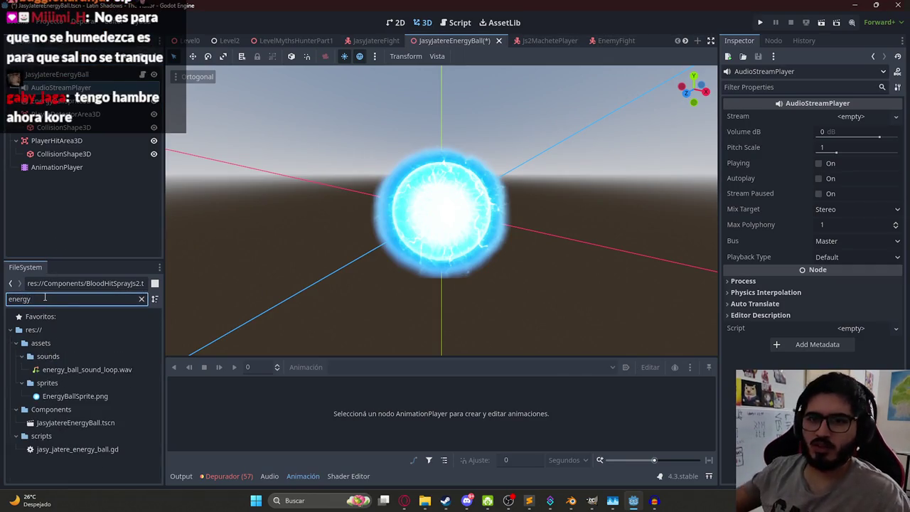
mouse_move(77, 369)
mouse_down()
mouse_move(802, 90)
mouse_move(825, 119)
mouse_up()
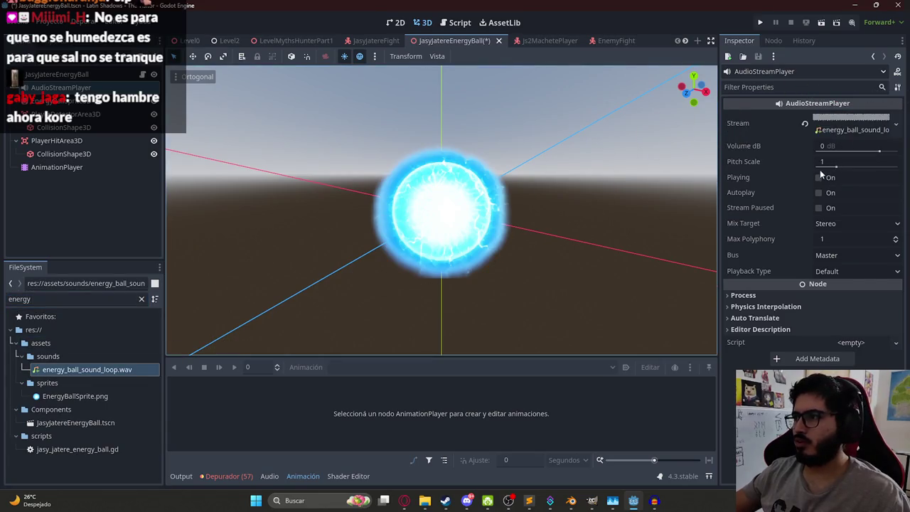
click(819, 178)
click(822, 178)
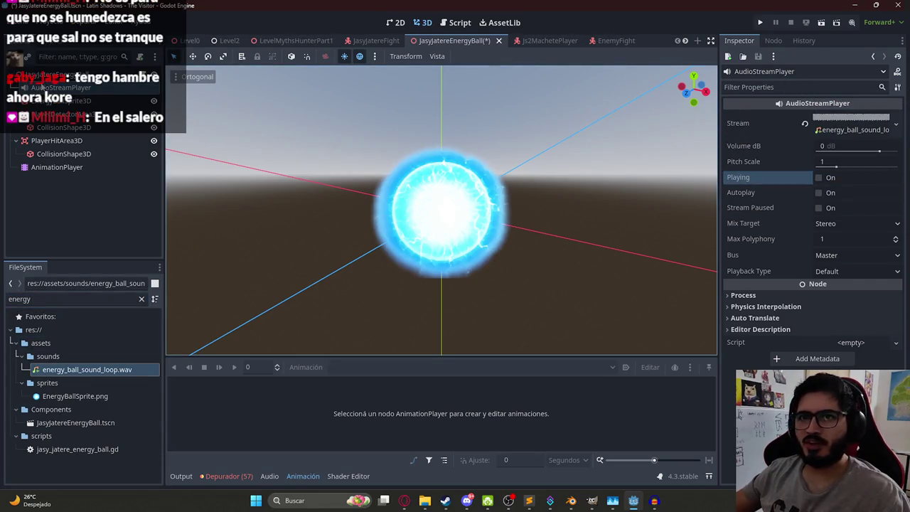
- Delete the AudioStreamPlayer and add an AudioStreamPlayer3D node instead
right_click(42, 87)
click(57, 419)
key(Return)
right_click(66, 76)
click(93, 102)
text(audios)
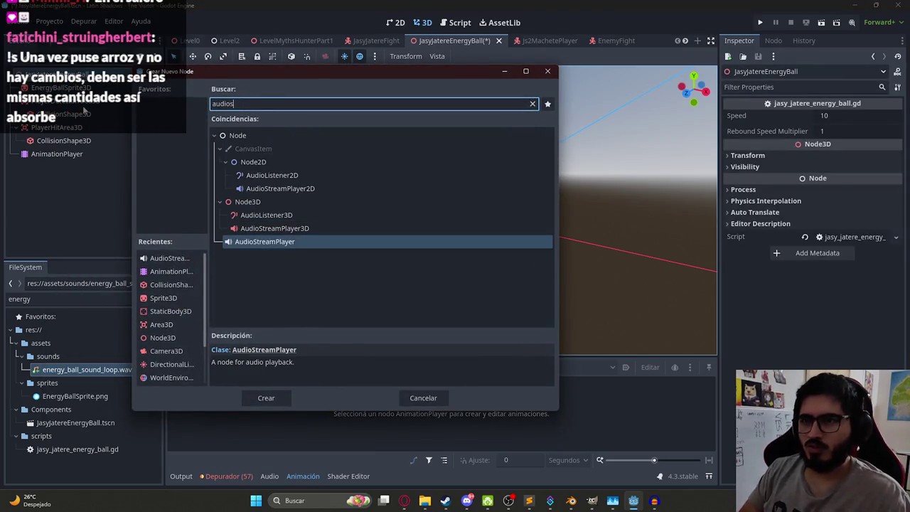
key(Up)
key(Return)
- Assign energy_ball_sound_loop.wav as the AudioStreamPlayer3D's stream
mouse_move(108, 370)
mouse_down()
mouse_move(511, 224)
mouse_move(848, 116)
mouse_move(867, 123)
mouse_up()
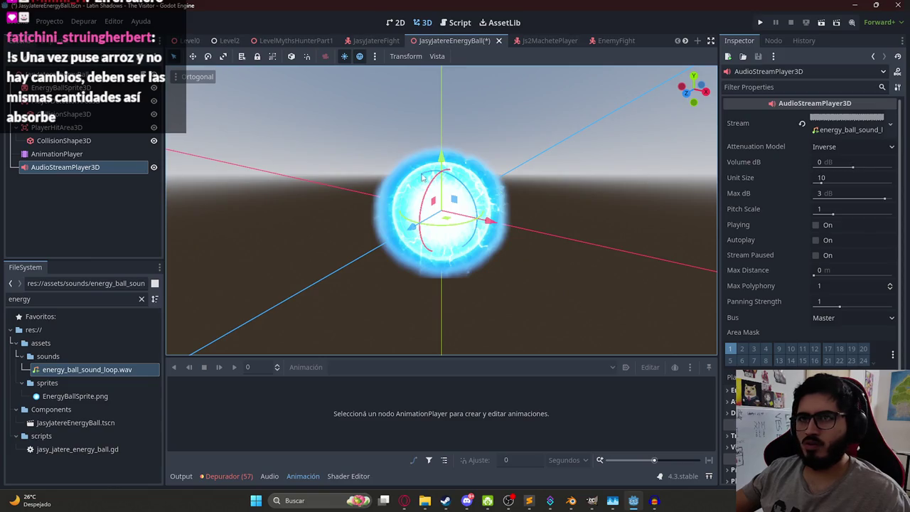
double_click(63, 167)
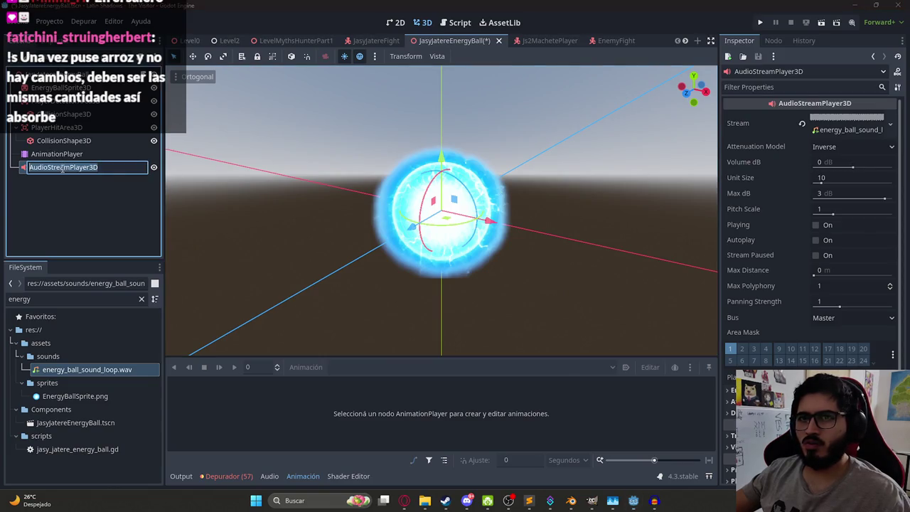
click(71, 75)
click(142, 75)
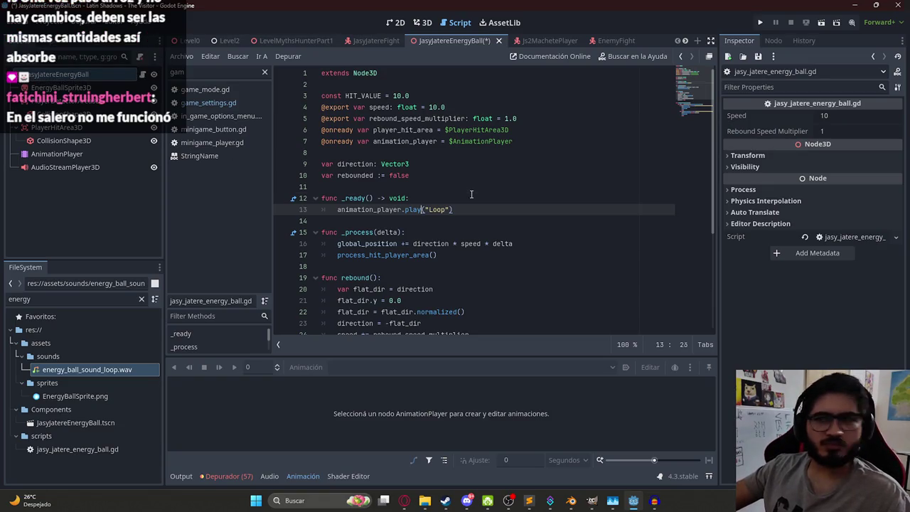
click(585, 141)
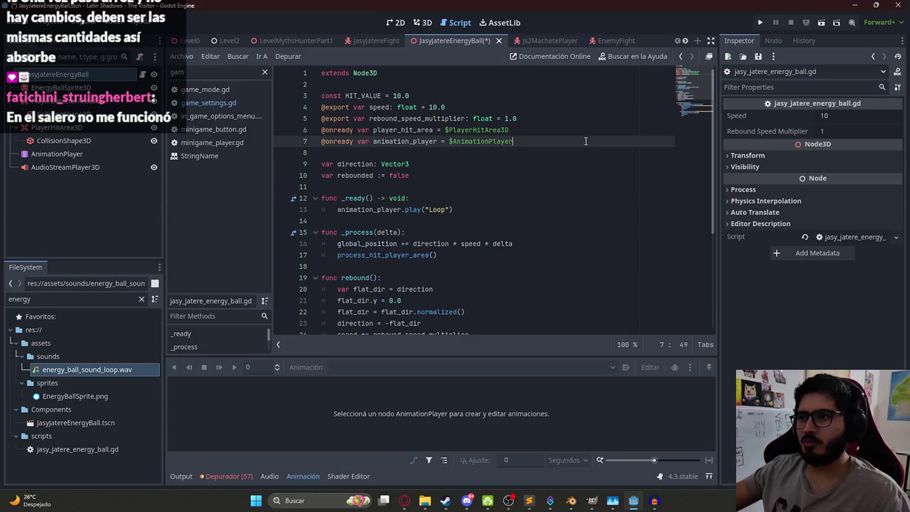
key(Return)
text(@onready var)
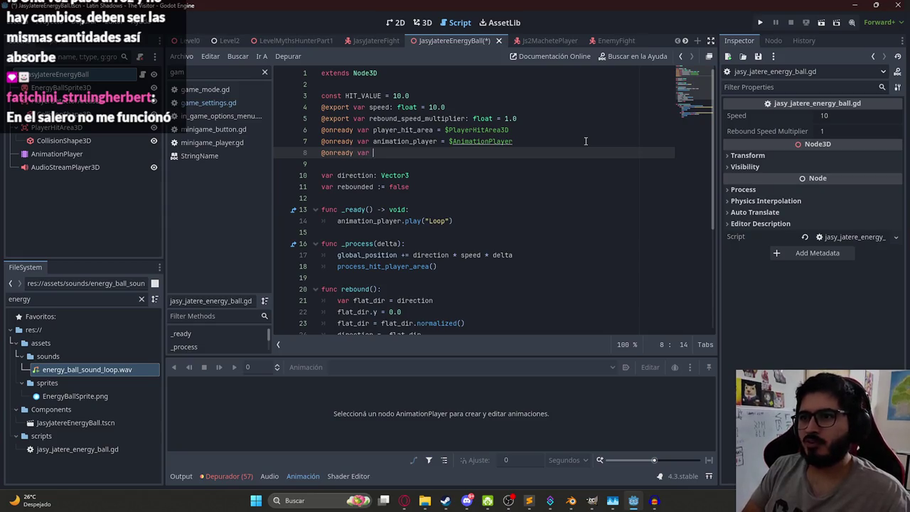
text(an)
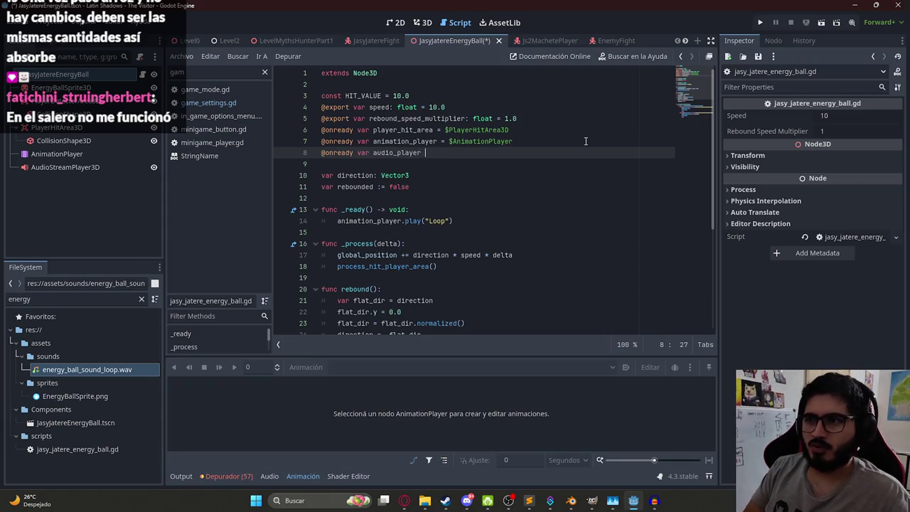
text(= $AudioStreamPlayer3D)
key(Return)
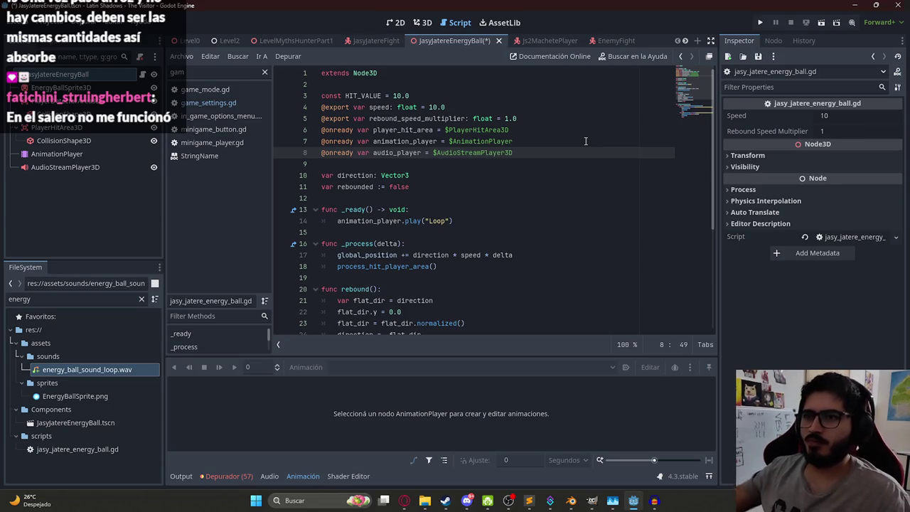
double_click(381, 152)
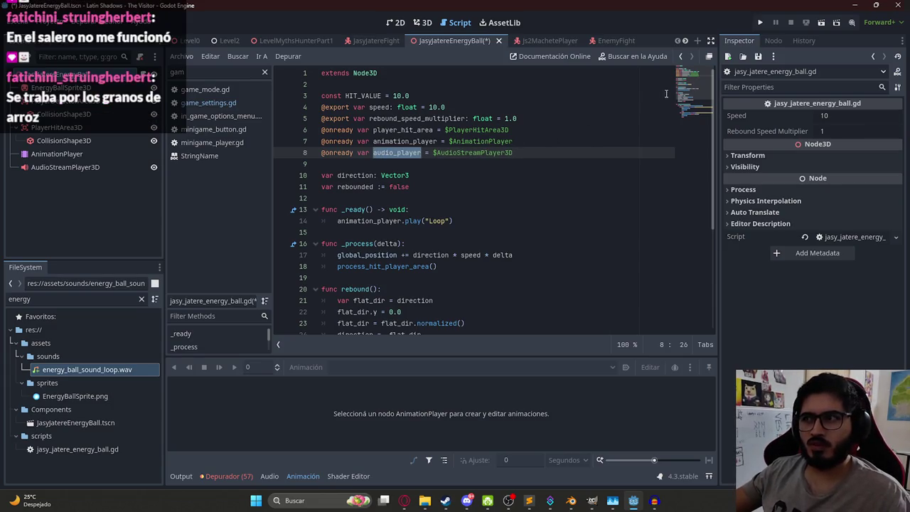
scroll(414, 133, down, 5)
scroll(414, 133, up, 2)
- In _ready, replace animation_player.play("Loop") with audio_player.play() and save the script
click(499, 106)
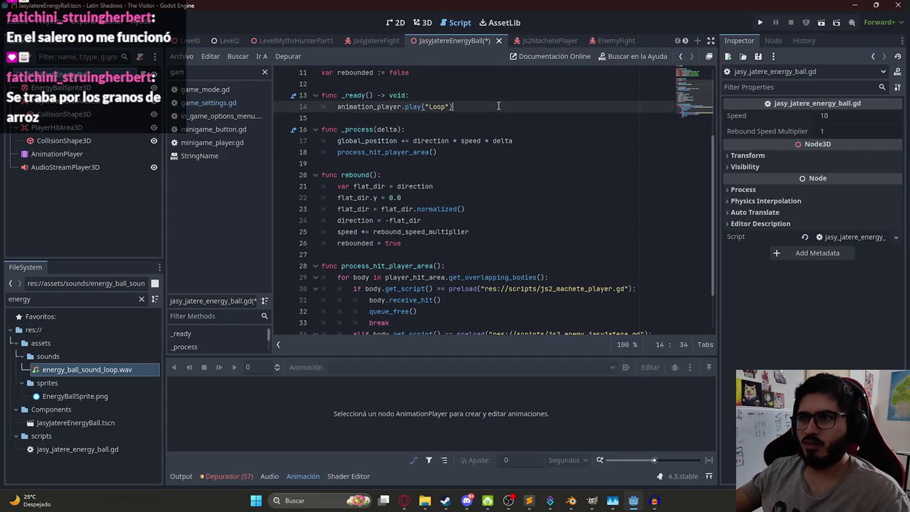
key(Return)
text(player.pk)
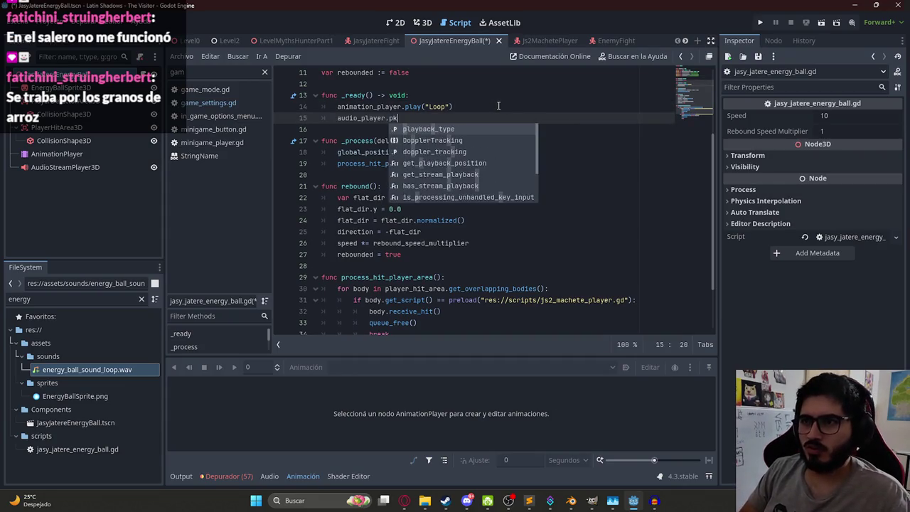
key(Return)
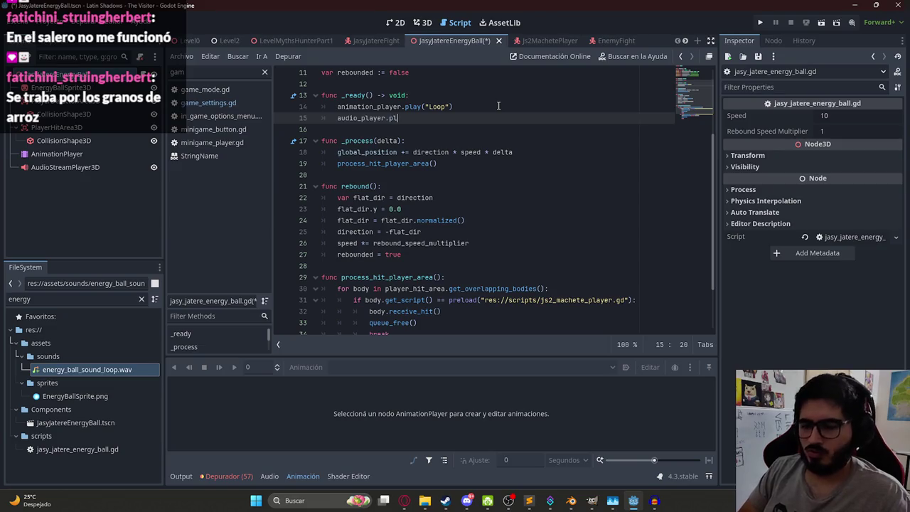
text(a)
key(Return)
triple_click(495, 107)
key(BackSpace)
key(ctrl+s)
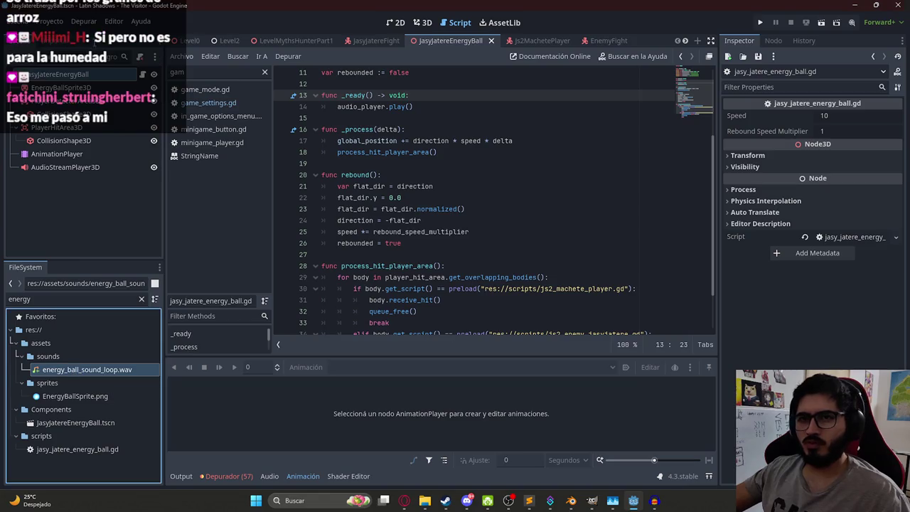
- Reimport the energy ball sound with Loop Mode set to Forward
click(52, 41)
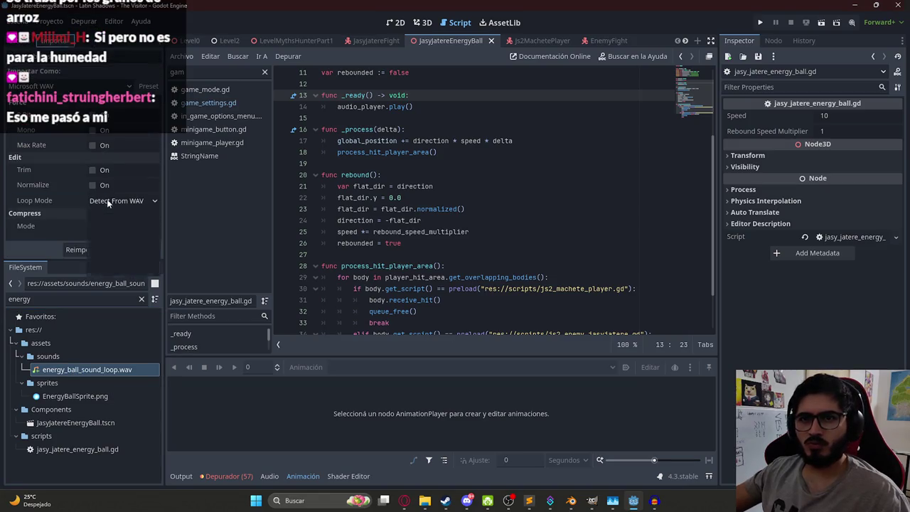
click(117, 200)
click(120, 241)
click(83, 249)
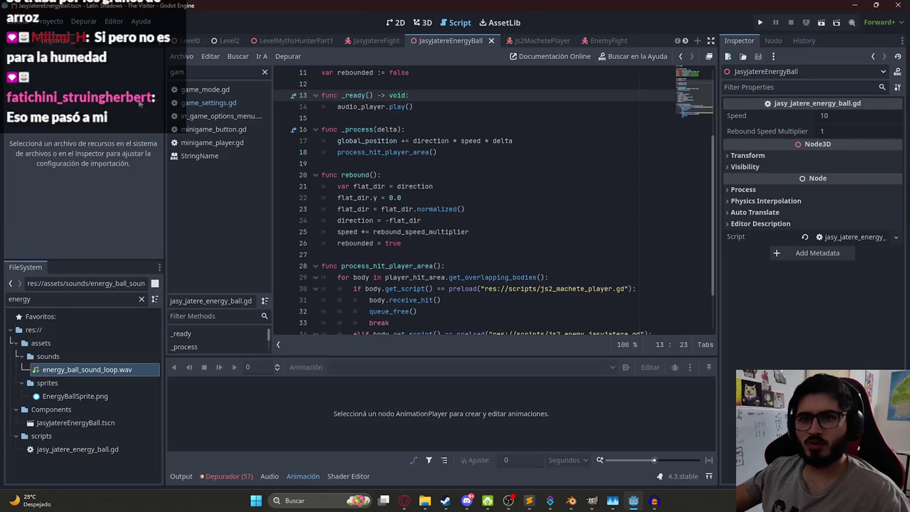
- Play the LevelMythsHunterPart1 scene, then close the running game
right_click(268, 41)
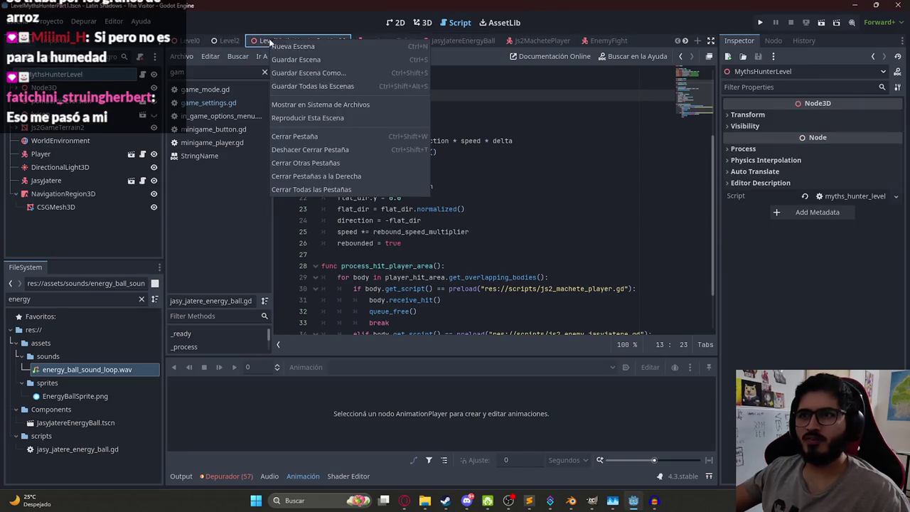
click(324, 117)
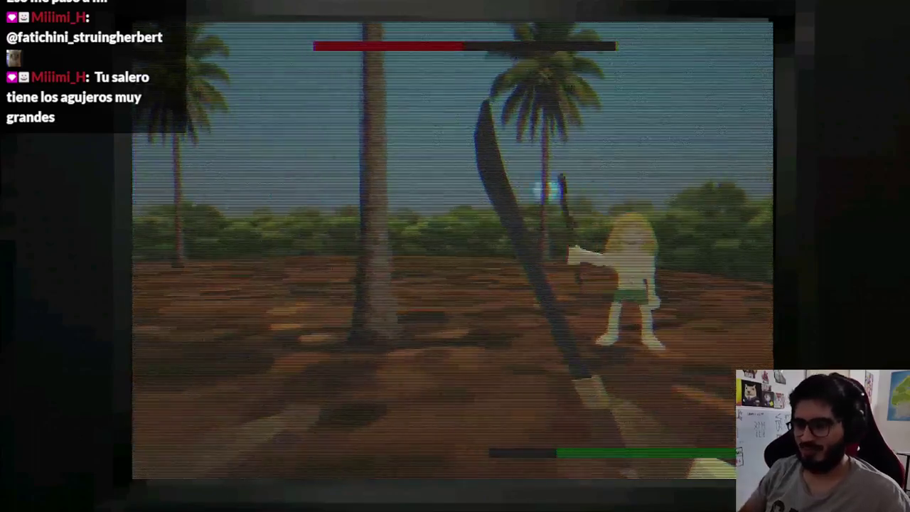
key(alt+F4)
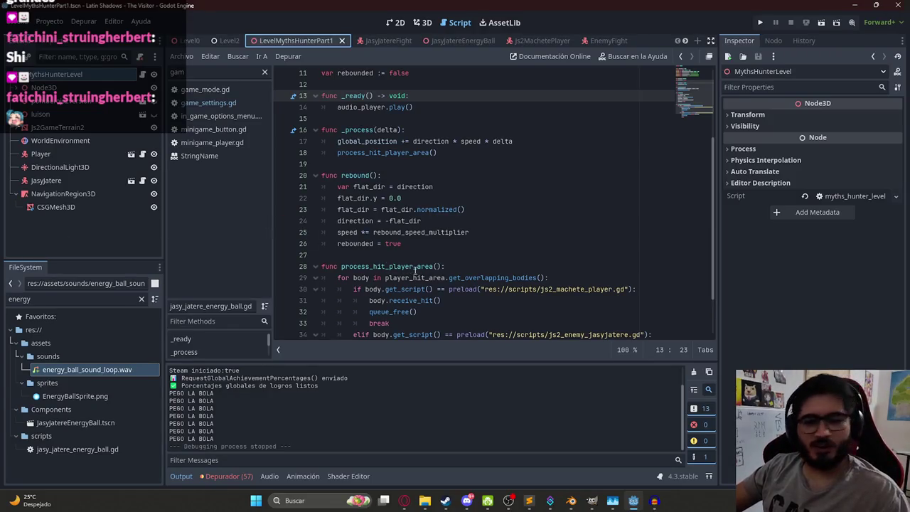
- Show the JasyjatereEnergyBall scene, select AudioStreamPlayer3D, and select all the script text
click(416, 209)
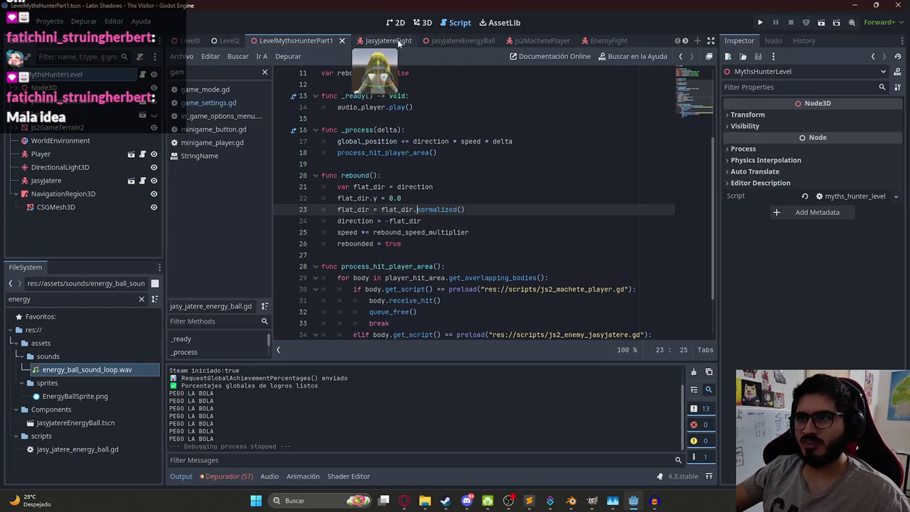
click(445, 41)
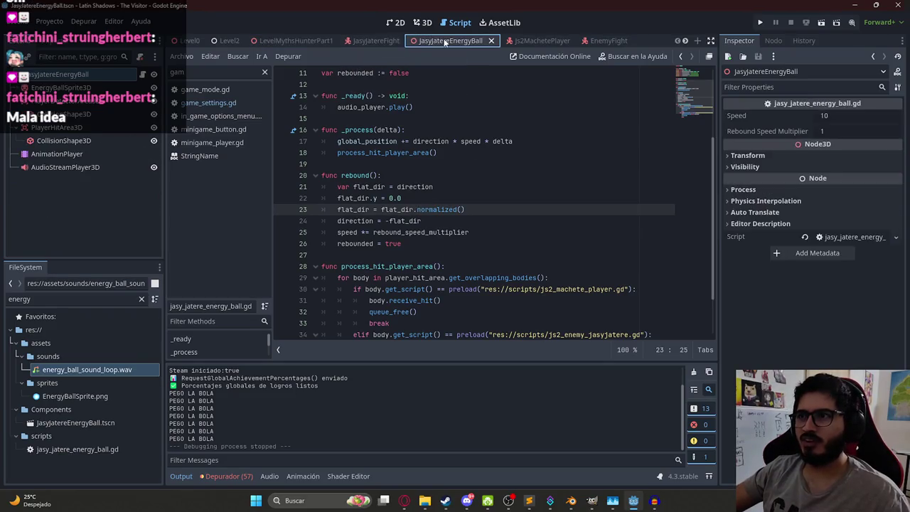
click(61, 168)
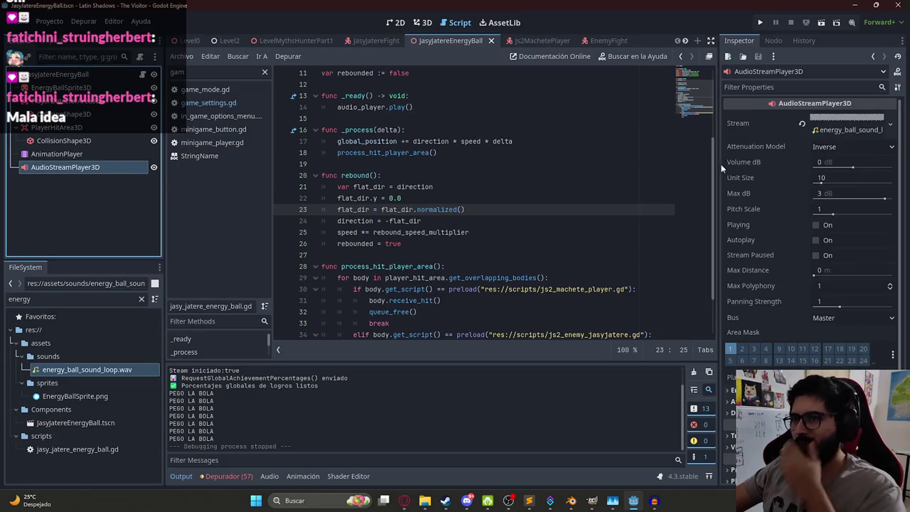
click(207, 88)
click(327, 164)
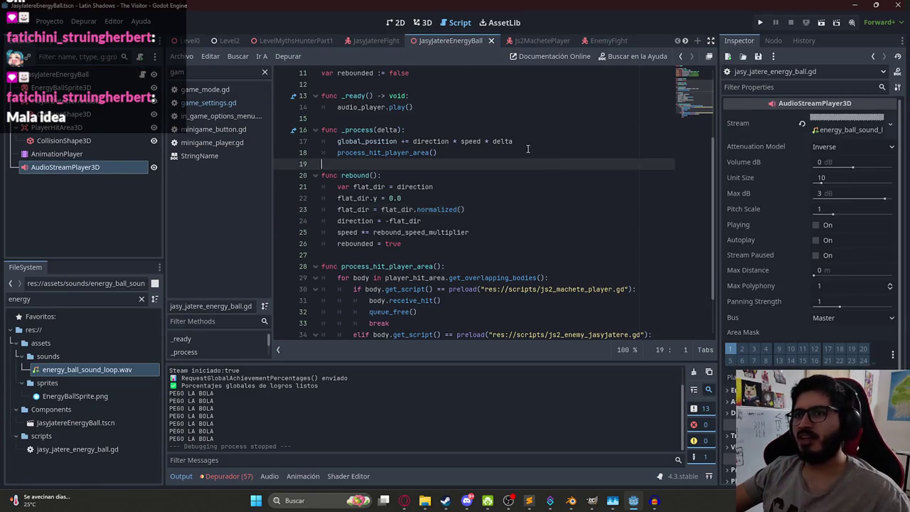
scroll(426, 178, up, 4)
key(ctrl+a)
- Switch to the browser's ChatGPT 'Visibilidad de Energy Ball' conversation
click(405, 505)
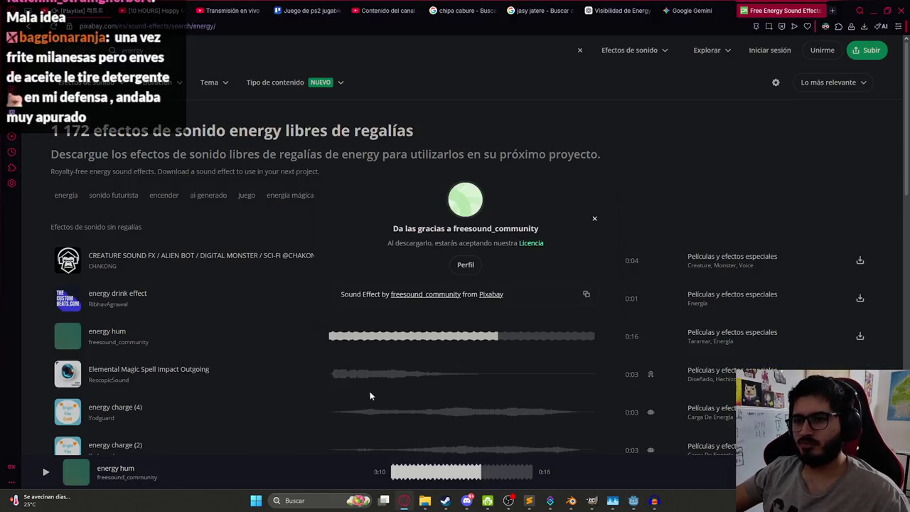
click(537, 10)
click(618, 10)
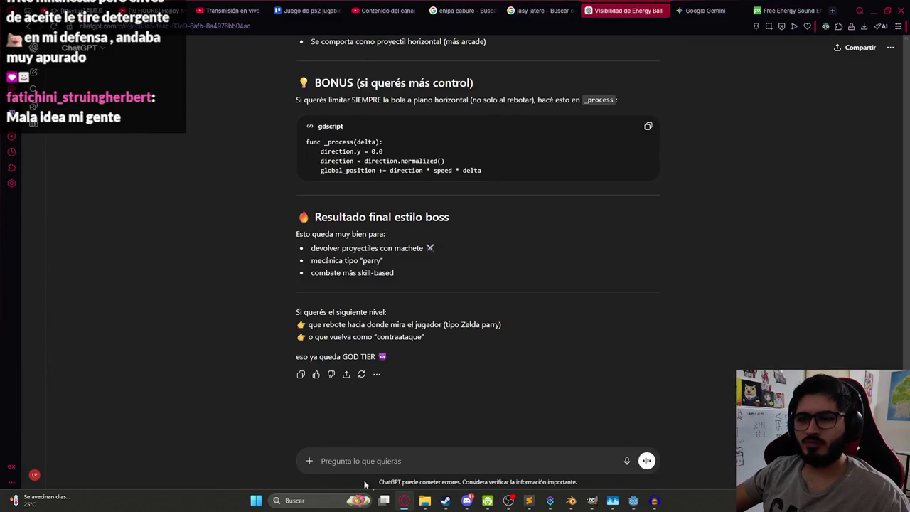
- Ask ChatGPT for a parametrizable energy-ball lifetime, including the current script
text(Haz que )
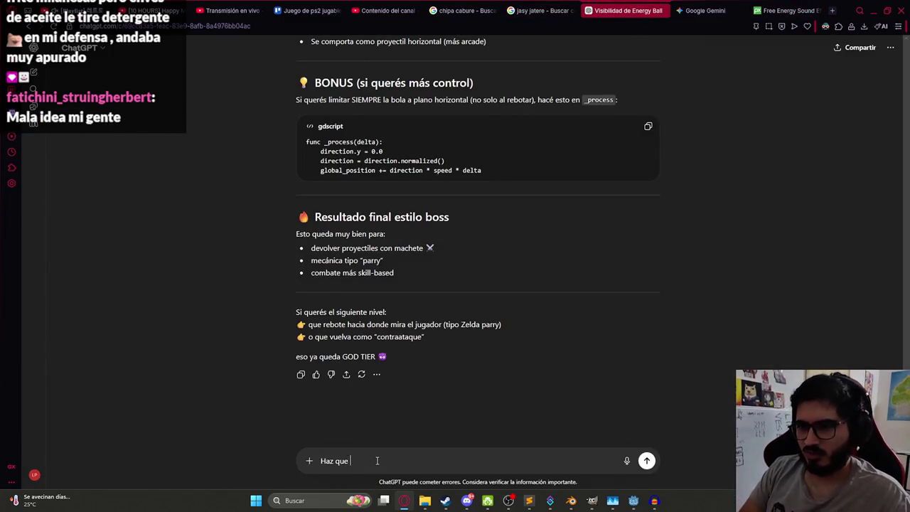
text(a un periodo de vida)
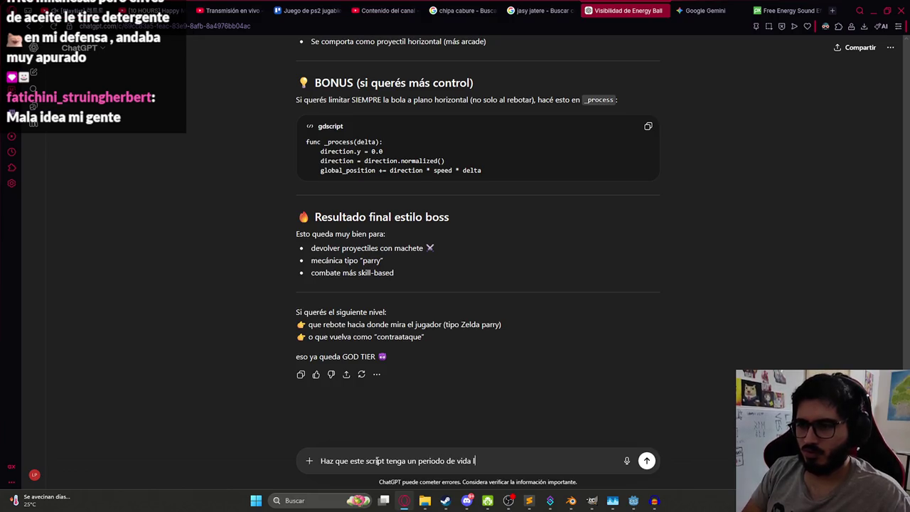
text(rizable, qu)
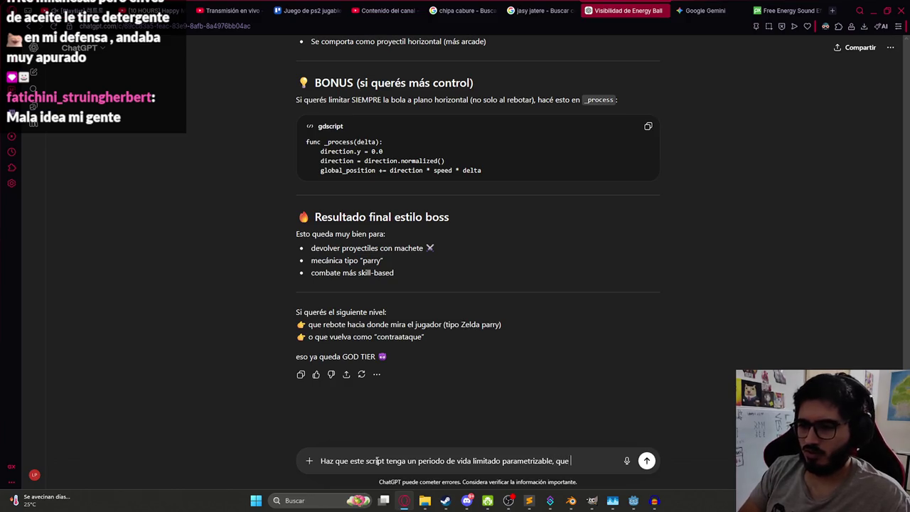
text(estruya e)
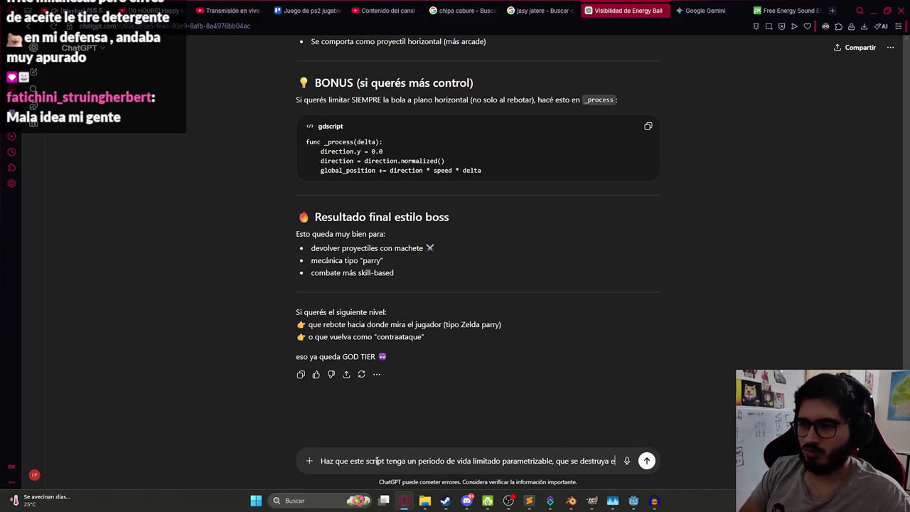
text(l objeto)
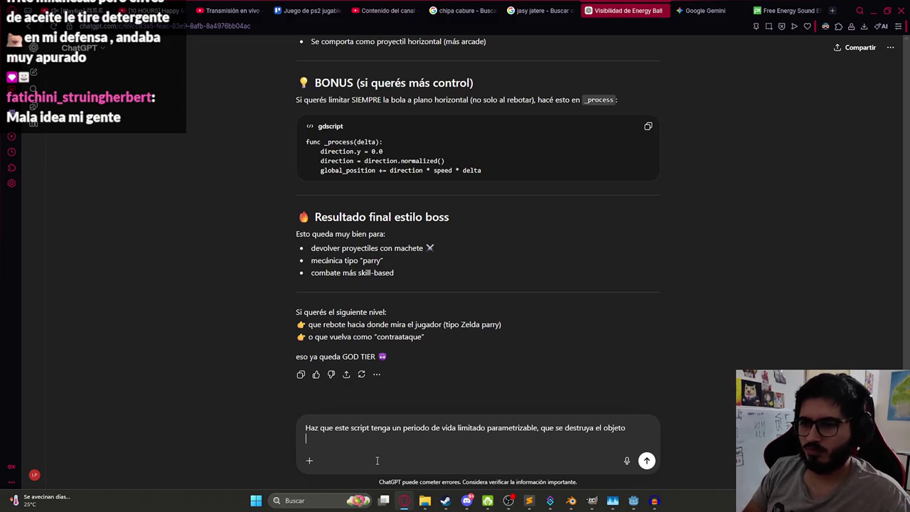
key(ctrl+v)
key(Return)
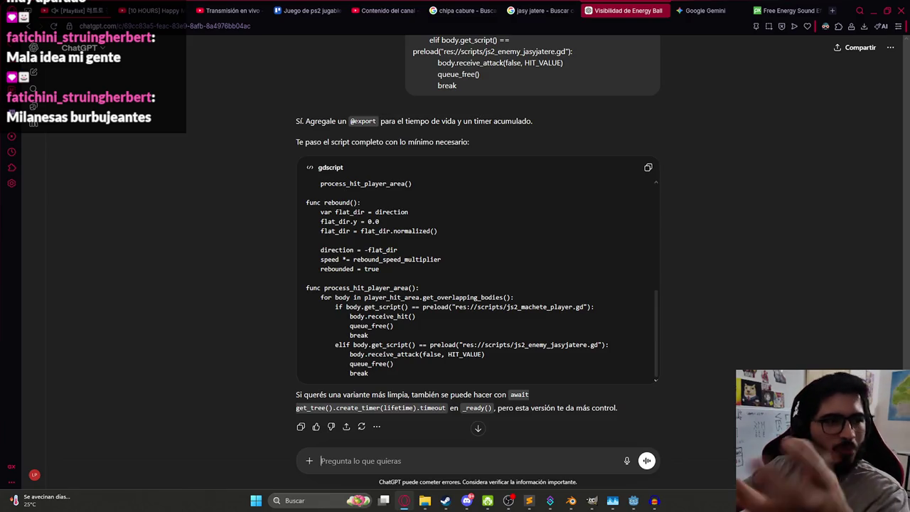
scroll(577, 211, down, 2)
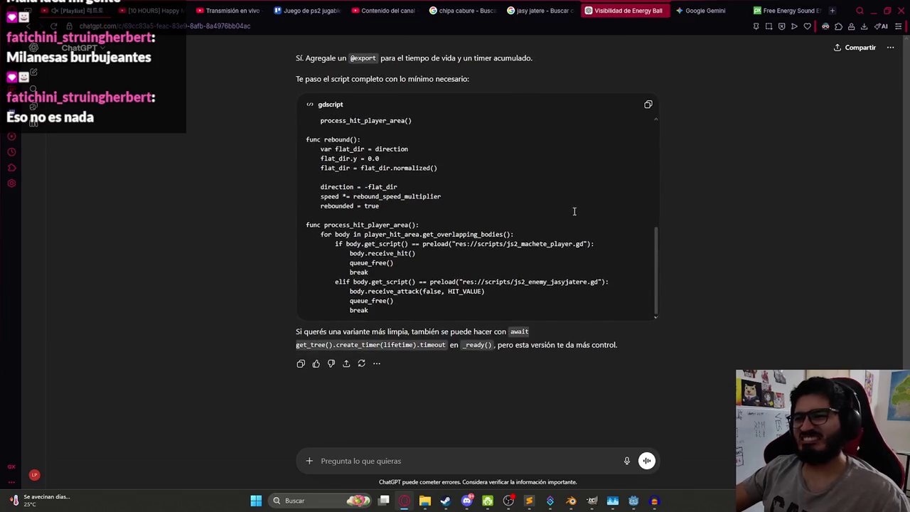
scroll(577, 211, up, 5)
- Copy the returned script and paste it over the Godot energy-ball script
click(648, 105)
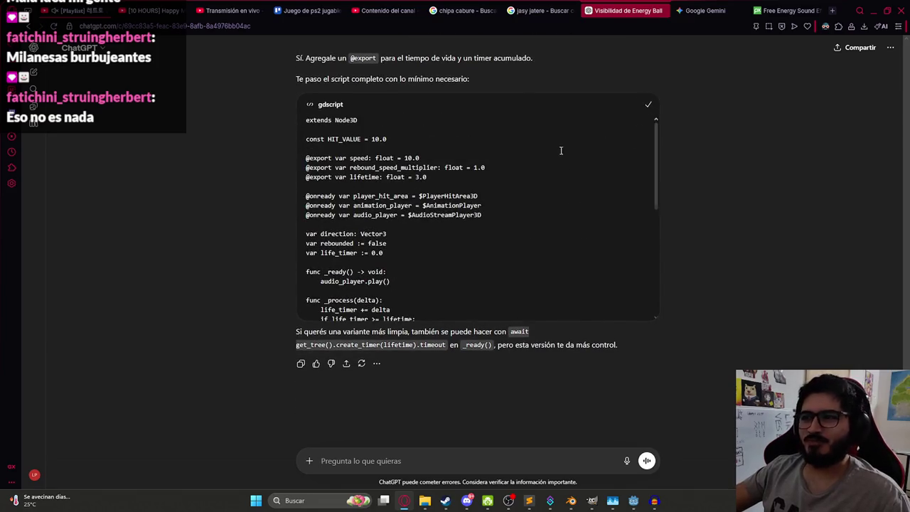
key(alt+Tab)
key(ctrl+a)
key(ctrl+v)
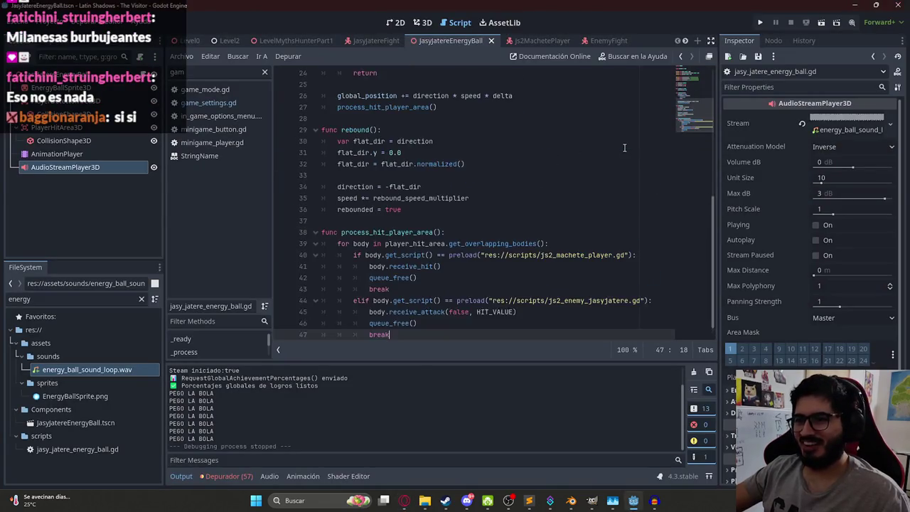
- Save the new script and set the AudioStreamPlayer3D Volume dB to -10
key(ctrl+s)
click(463, 266)
scroll(463, 263, up, 8)
scroll(463, 263, down, 8)
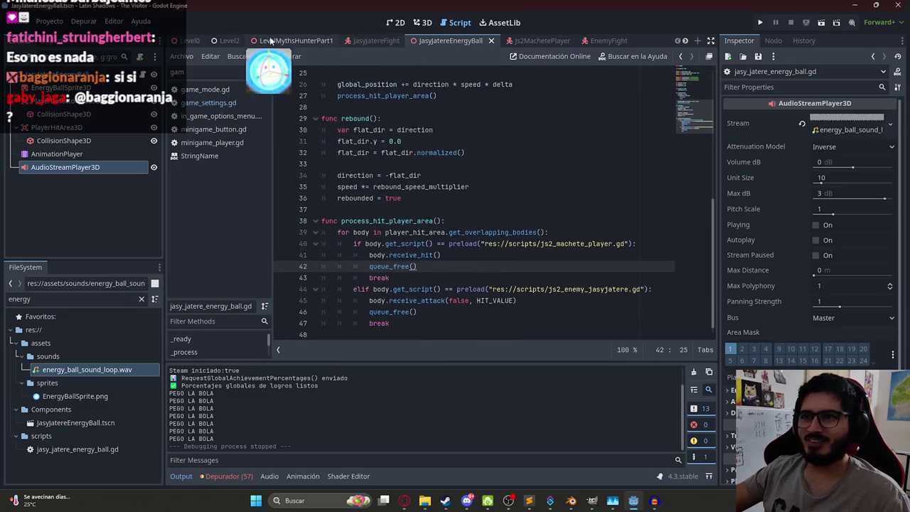
text(-)
click(841, 161)
text(-10)
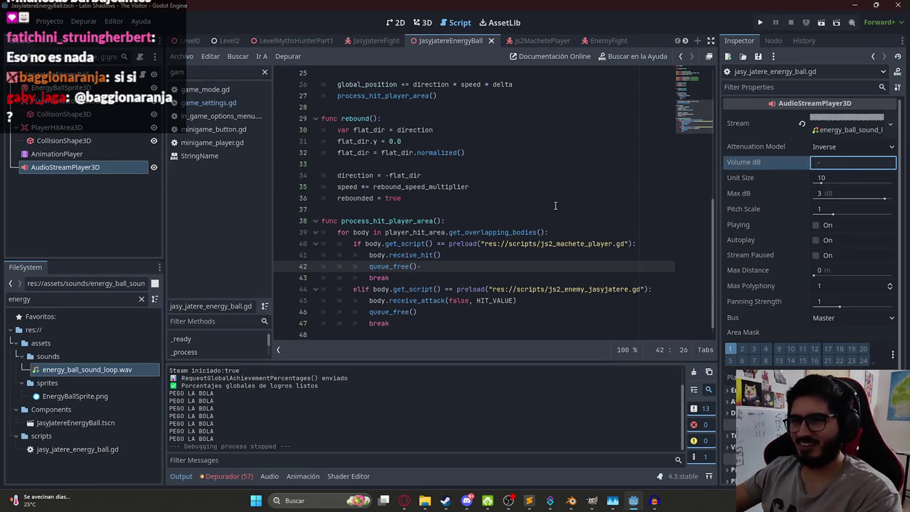
click(437, 267)
key(BackSpace)
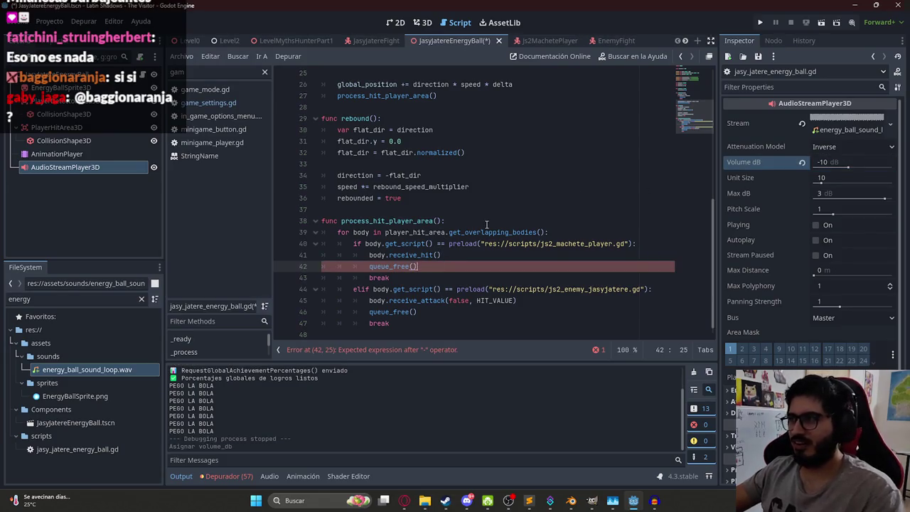
click(455, 220)
- In the JasyJatereEnergyBall script, change lifetime to 5.0 and save
right_click(278, 41)
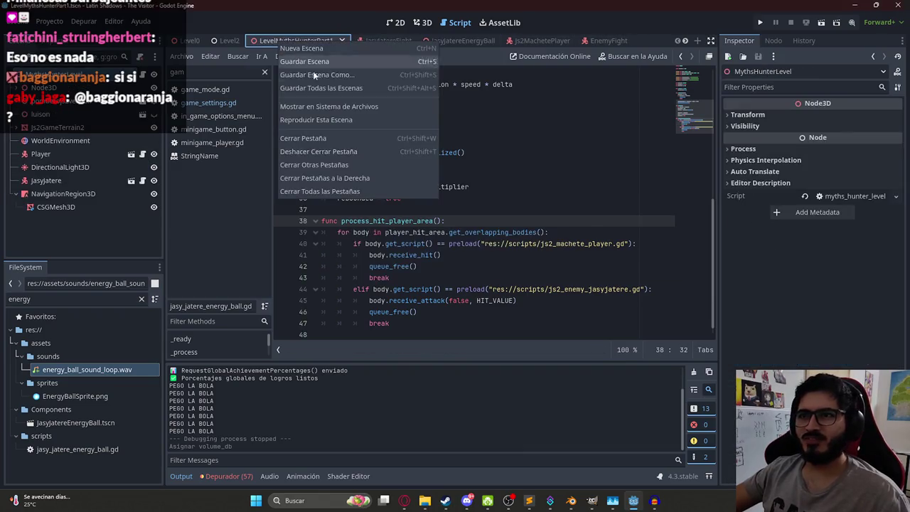
click(473, 32)
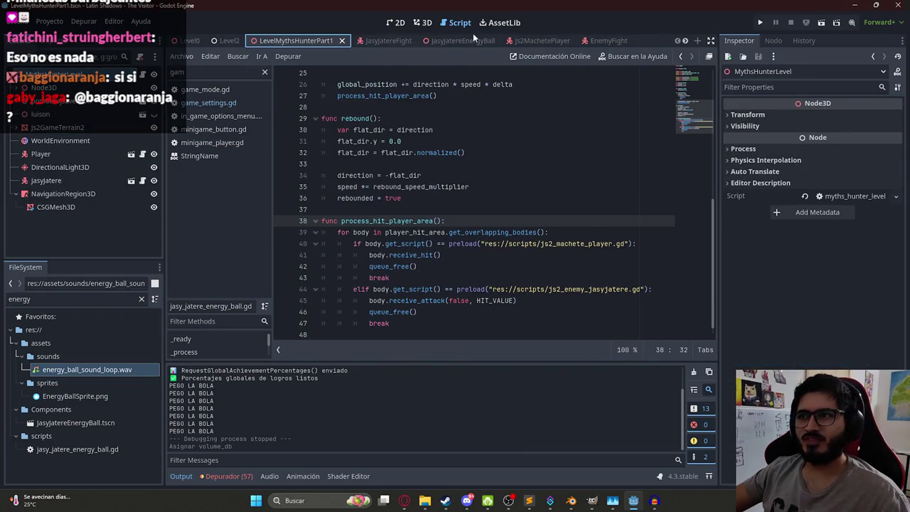
click(467, 42)
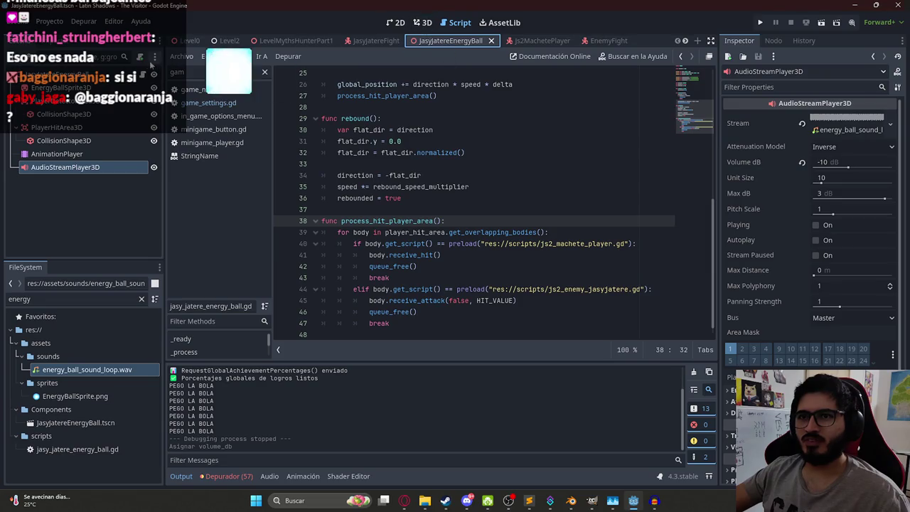
scroll(591, 132, up, 2)
scroll(591, 132, up, 6)
click(466, 129)
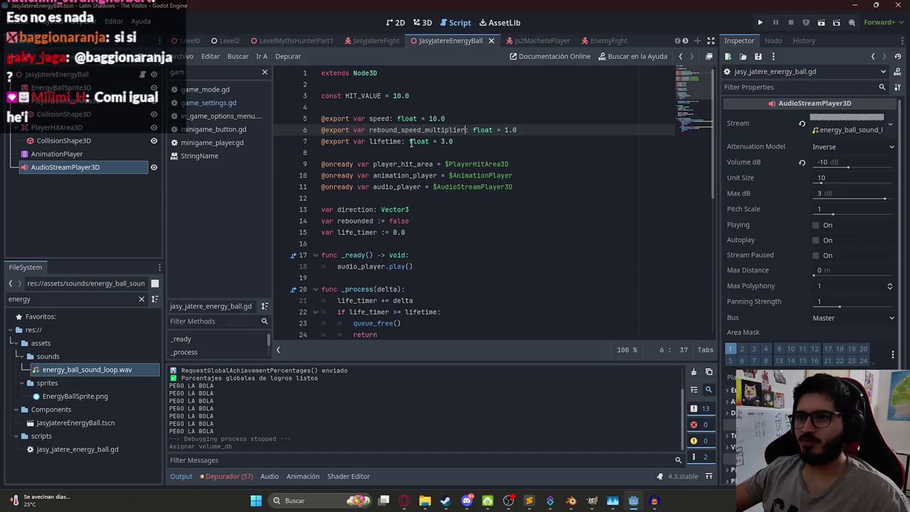
double_click(443, 141)
text(4)
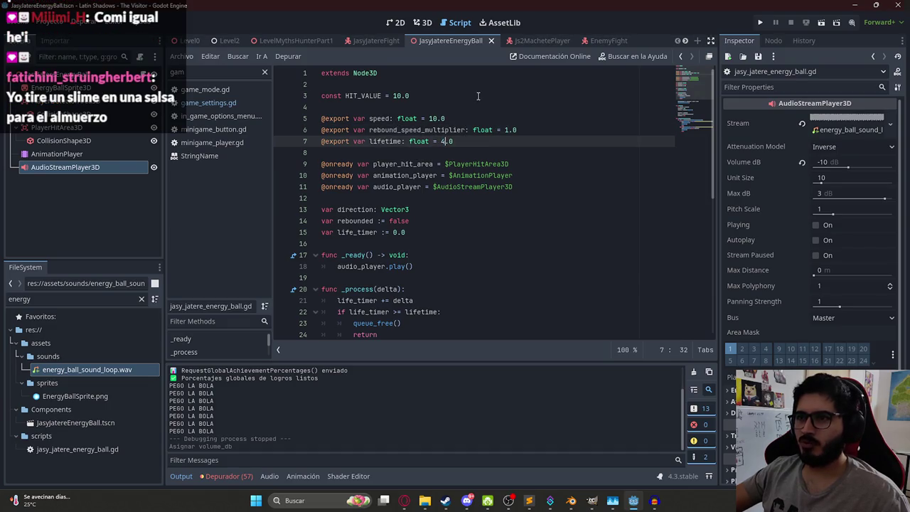
key(BackSpace)
text(5)
key(ctrl+s)
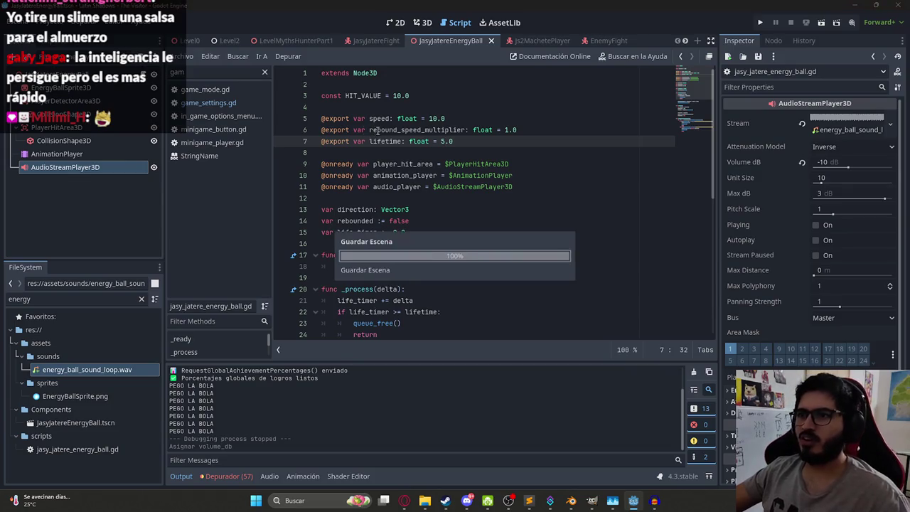
- Play the LevelMythsHunterPart1 scene to test the energy ball
click(288, 41)
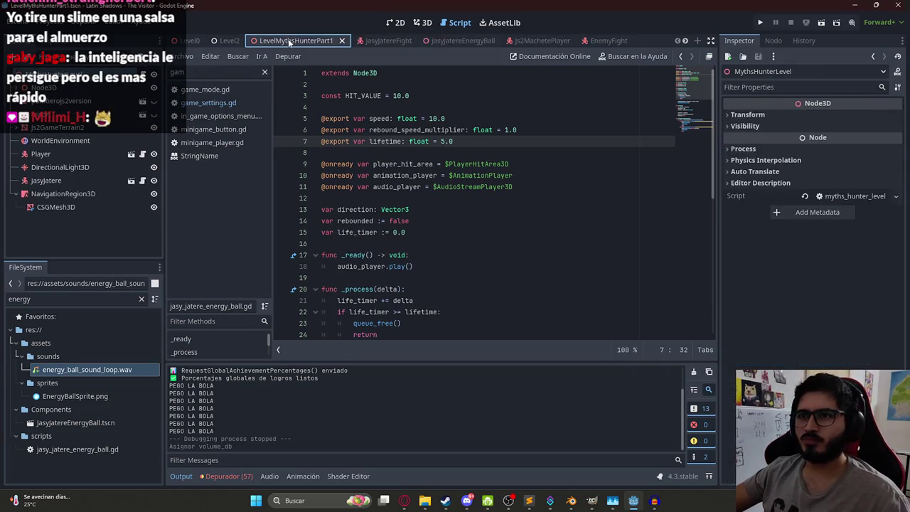
right_click(287, 40)
click(301, 119)
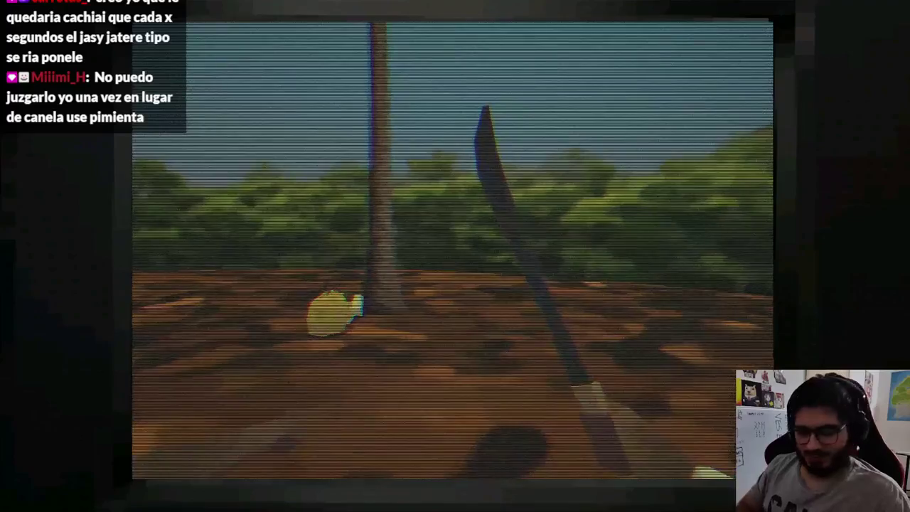
- Close the running game and switch to the browser's jasy jatere image search
key(F8)
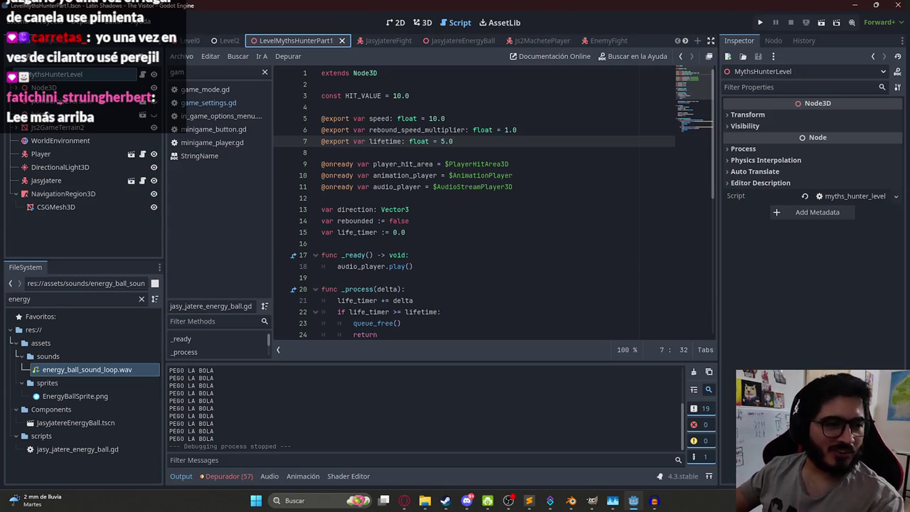
click(404, 500)
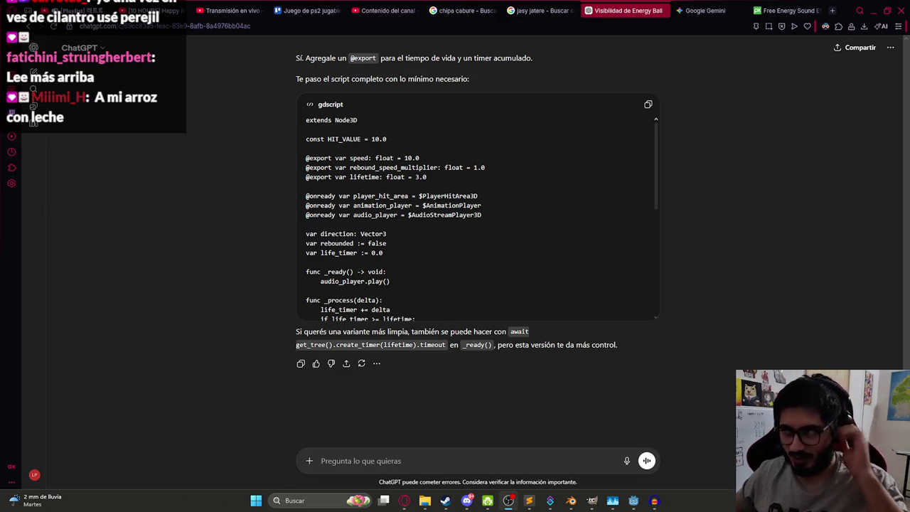
click(546, 6)
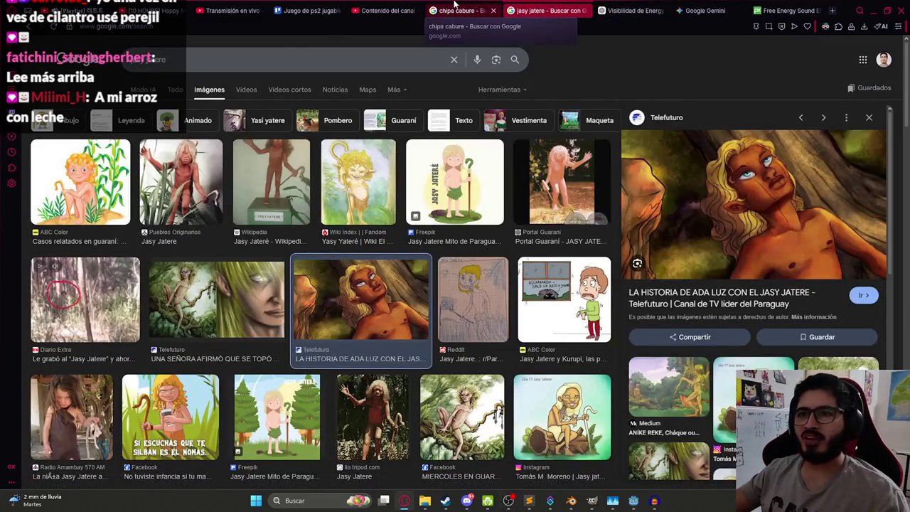
- Search Google Images for 'hoja de cebollita', preview the EcoAgro Cebollita x mazo image, and return to Godot
click(454, 7)
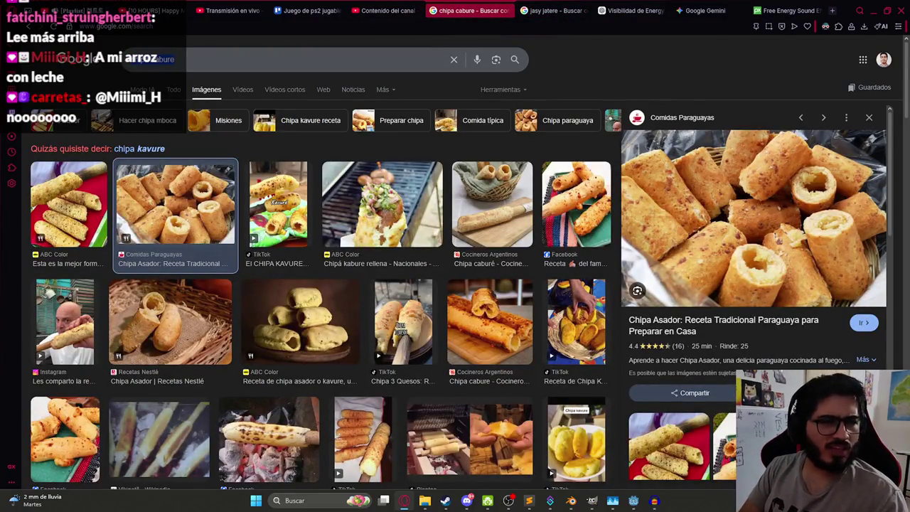
text(hoja de c)
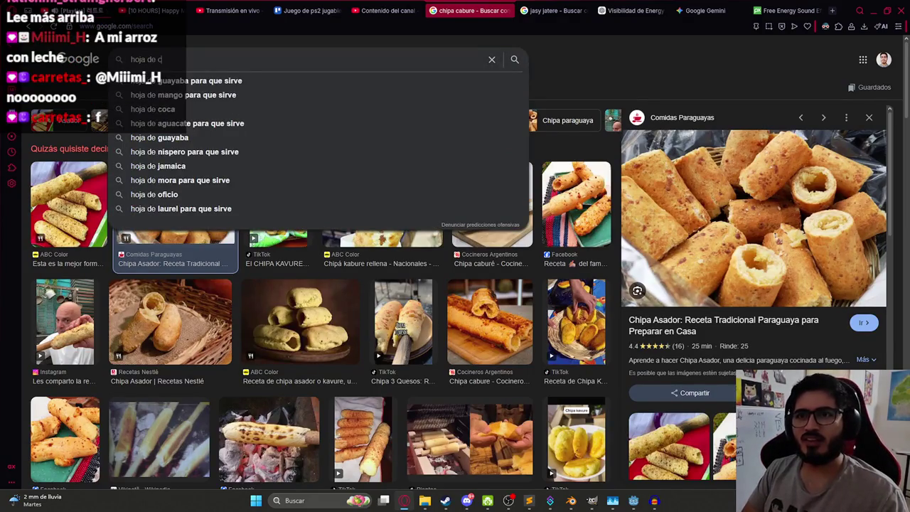
text(ebollita)
key(Return)
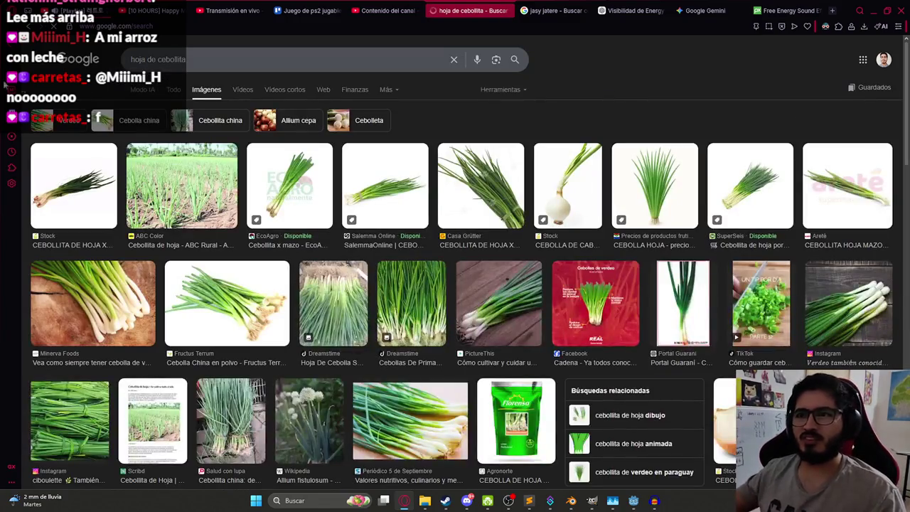
click(298, 199)
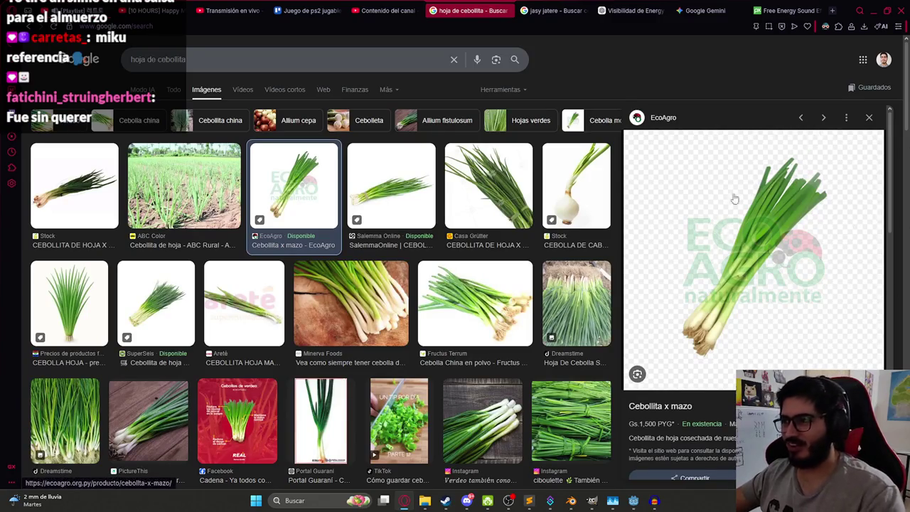
click(633, 500)
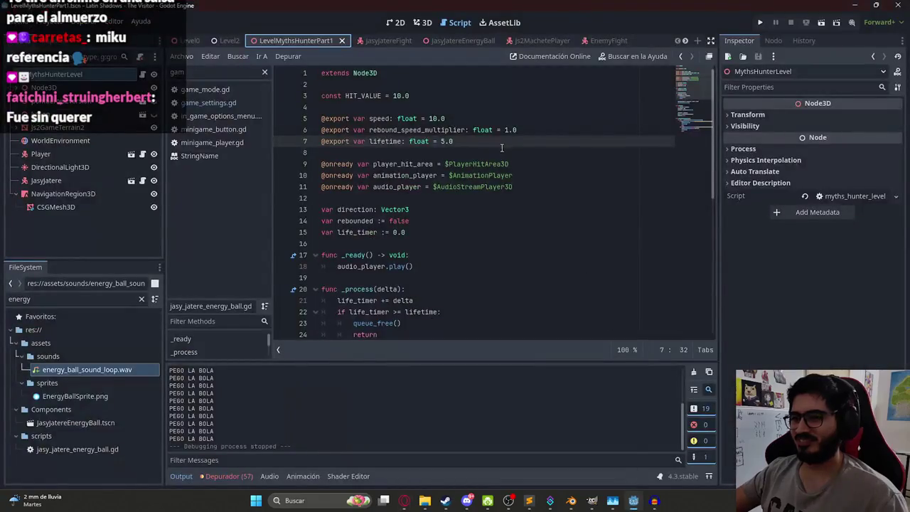
- Playtest the level scene again, close the game, and bring the green-onion browser search back
right_click(293, 44)
click(343, 117)
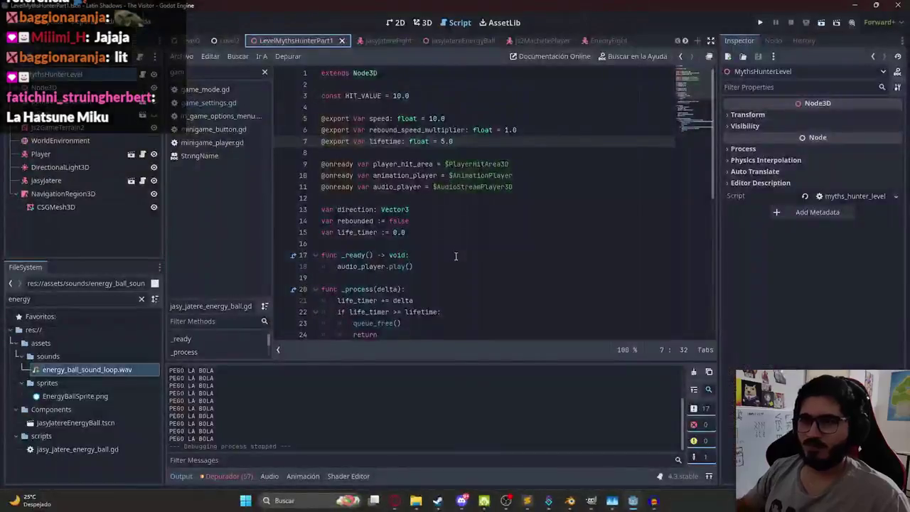
click(461, 255)
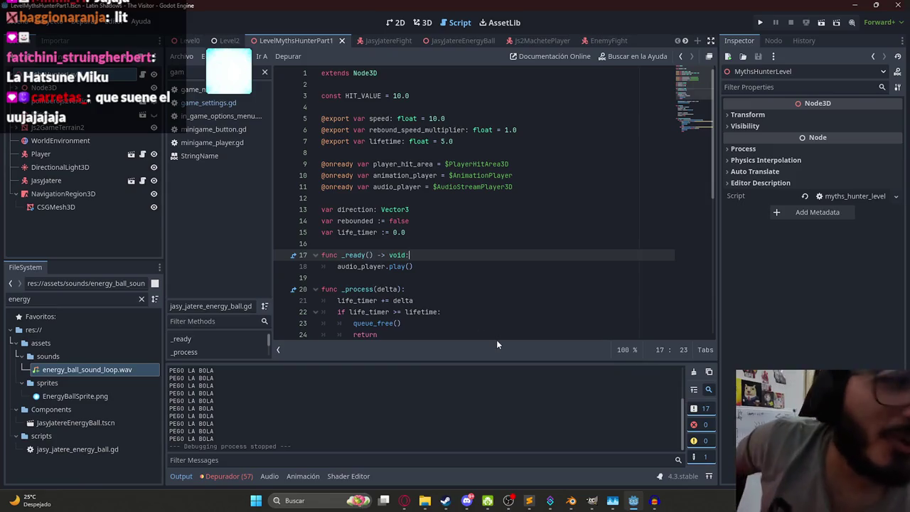
click(406, 500)
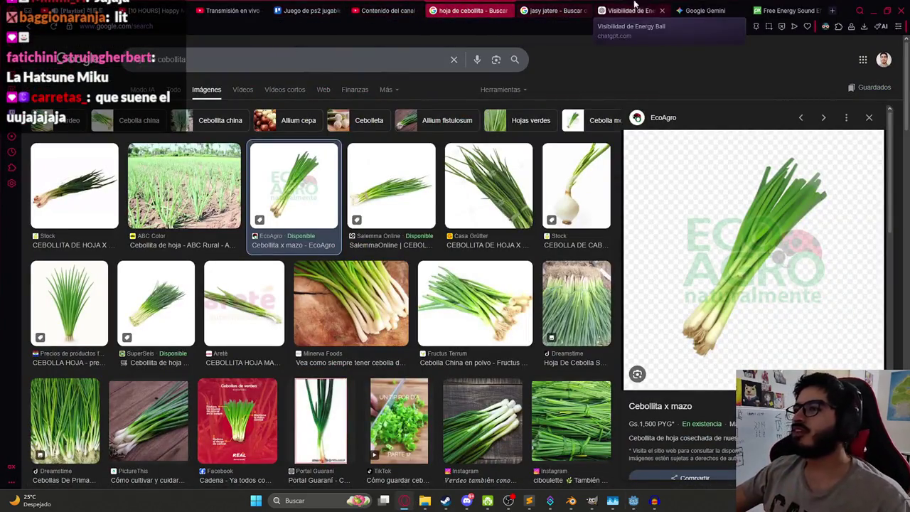
- Search Pixabay sound effects for 'kid smile'
click(781, 10)
key(ctrl+a)
click(172, 54)
text(d smile)
key(Return)
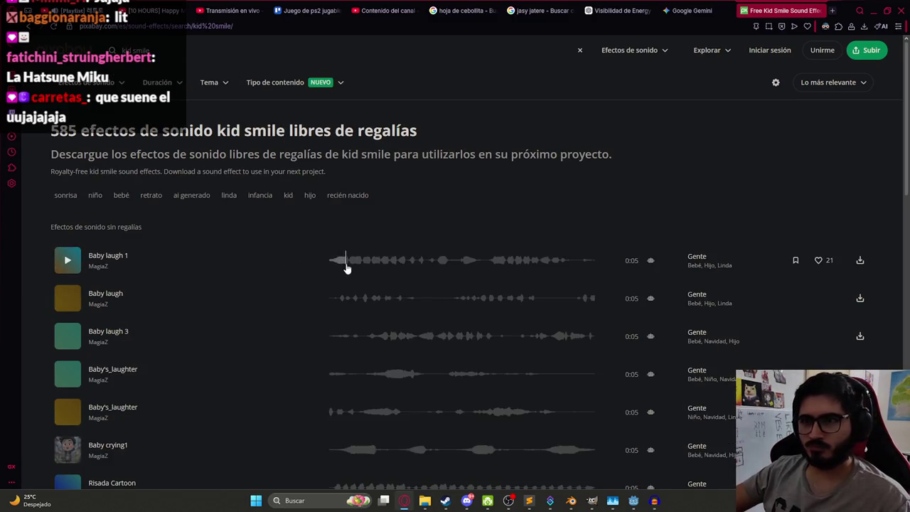
- Preview Baby laugh, Baby laugh 3 and Baby's_laughter, then drag the Baby laugh mp3 into Audacity
click(330, 297)
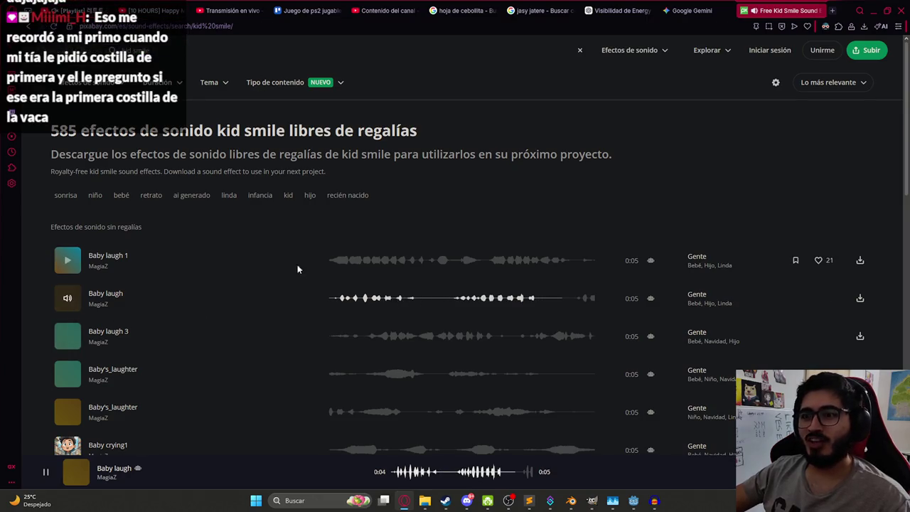
click(338, 302)
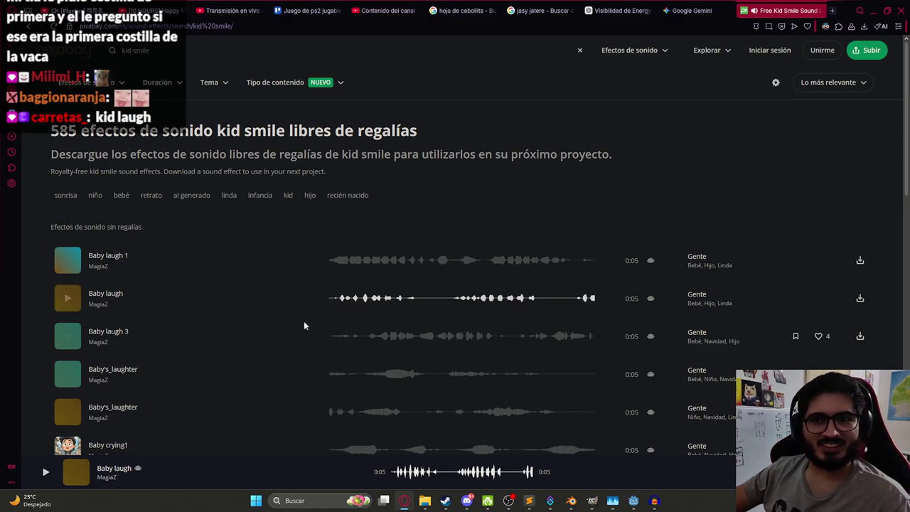
click(372, 337)
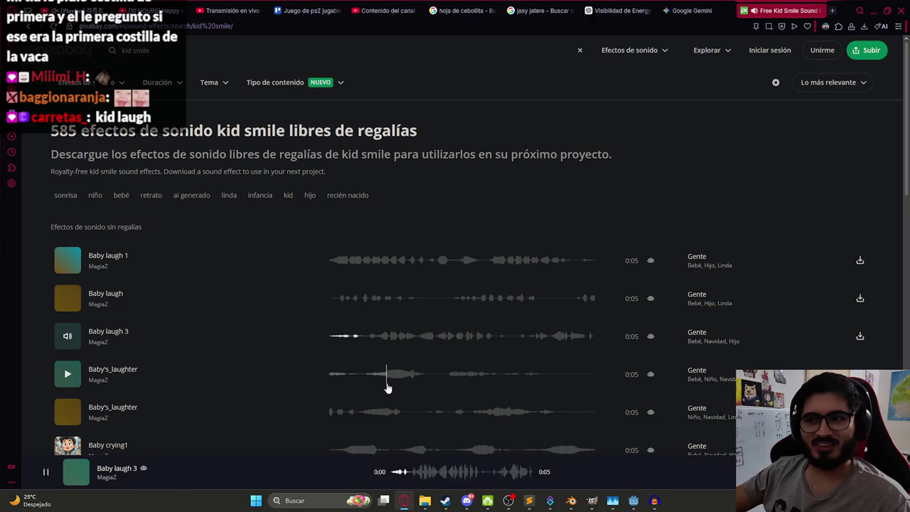
click(350, 376)
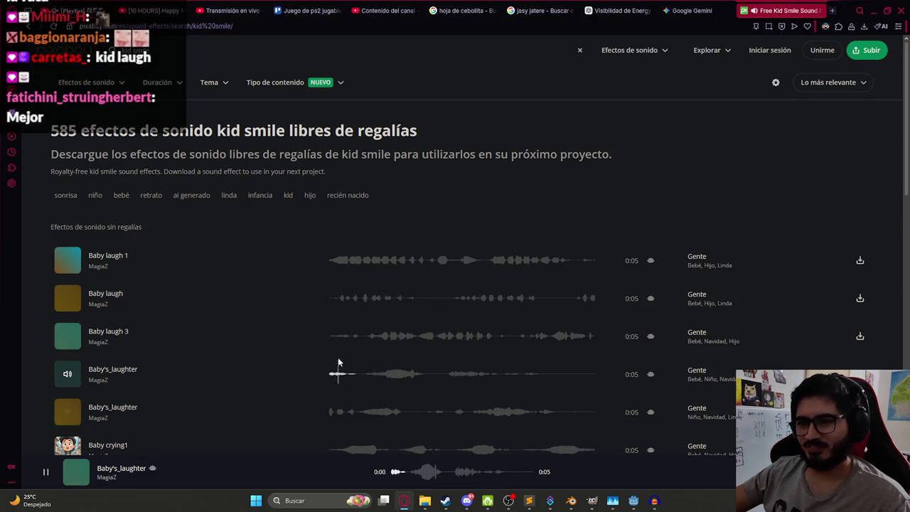
click(335, 298)
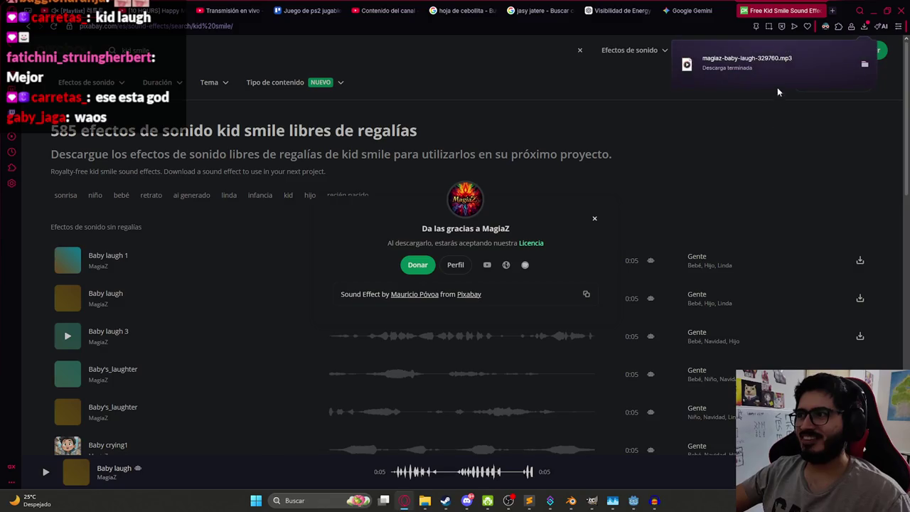
mouse_move(752, 64)
mouse_down()
mouse_move(604, 496)
mouse_move(522, 497)
mouse_move(652, 491)
mouse_move(659, 502)
mouse_move(460, 321)
mouse_up()
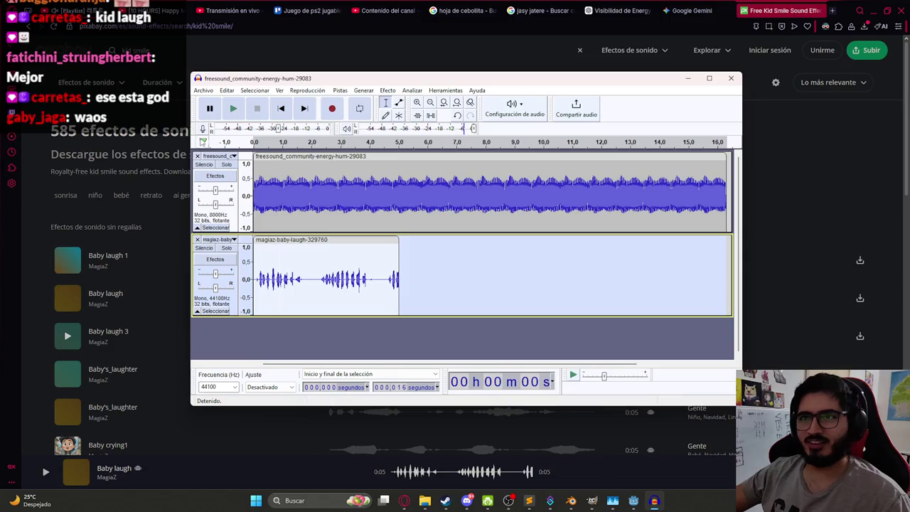
- Remove the energy-hum track and cut the laugh clip's tail to about 1.6 seconds
click(197, 156)
key(ctrl+1)
key(ctrl+1)
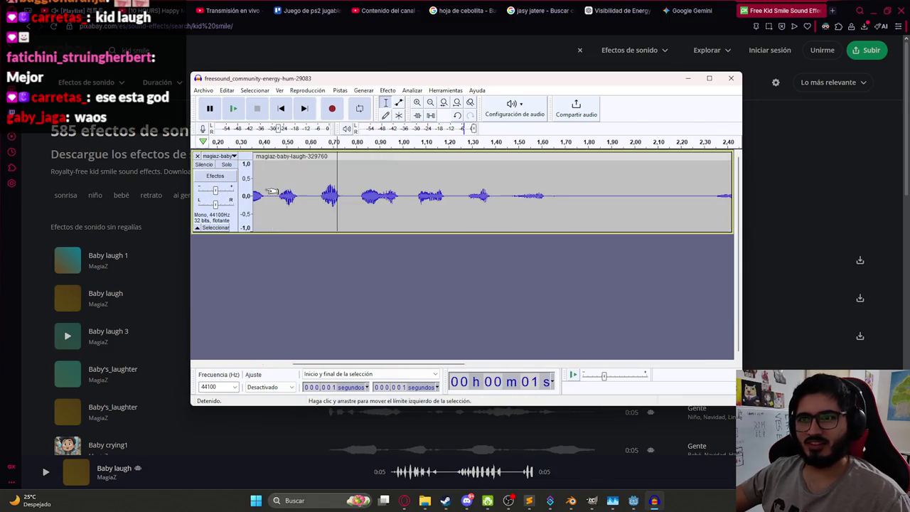
key(Home)
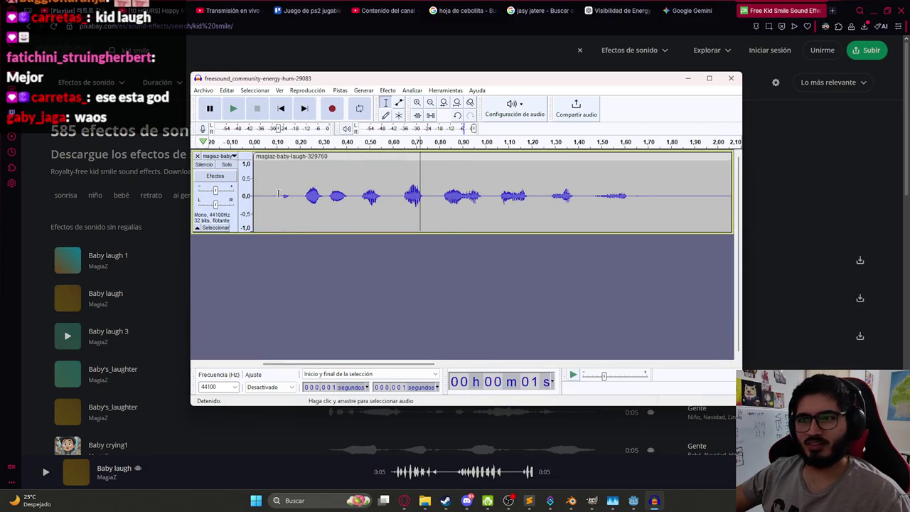
key(space)
key(ctrl+3)
key(ctrl+3)
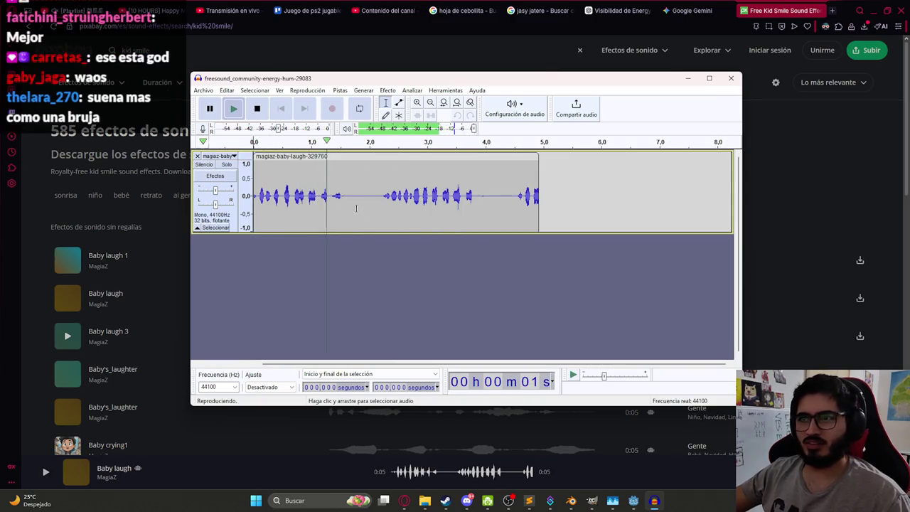
key(space)
drag(349, 199, 721, 198)
key(Delete)
- Resample the laugh to 8000 Hz, play it back, and start a WAV export
key(ctrl+a)
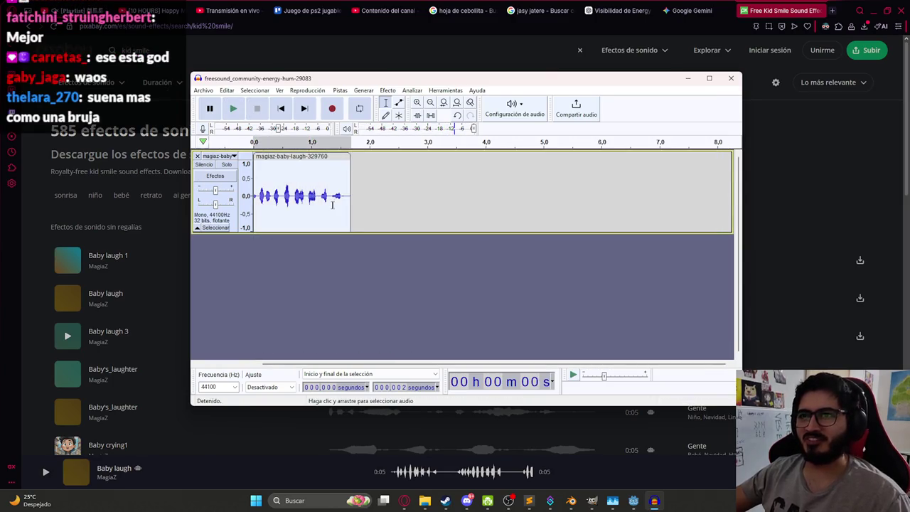
click(314, 90)
mouse_move(334, 92)
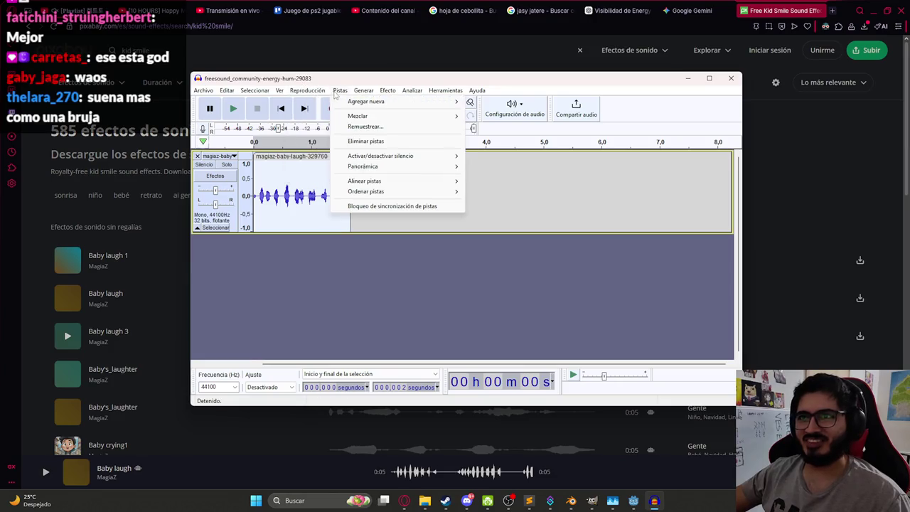
click(365, 126)
text(8000)
key(Return)
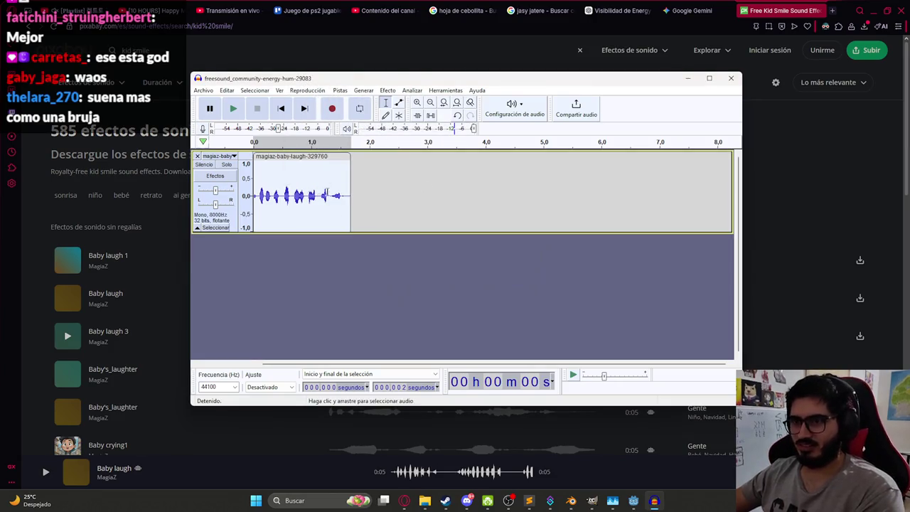
click(225, 105)
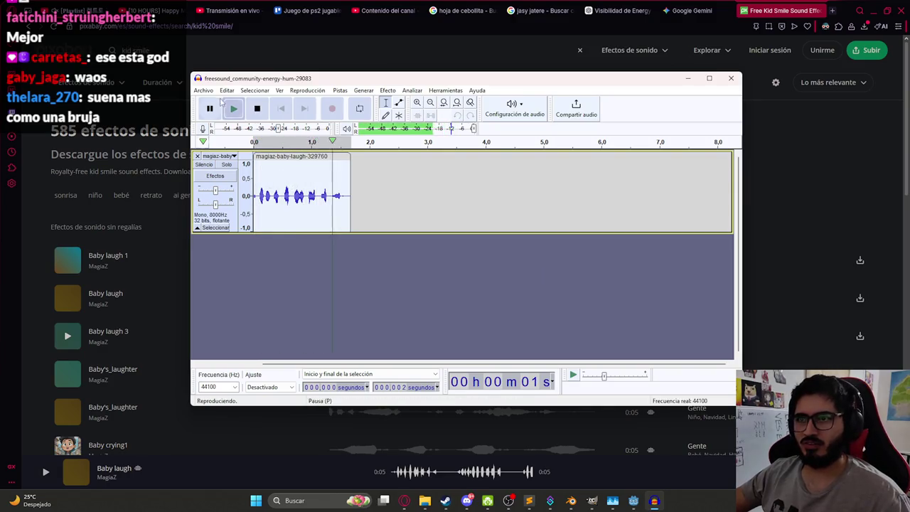
click(203, 90)
mouse_move(227, 162)
click(353, 173)
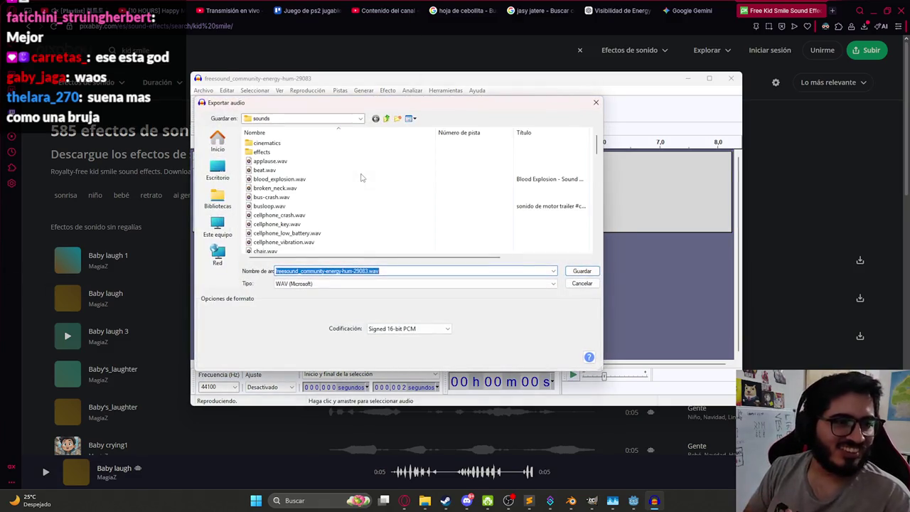
- Save the laugh as jasy_jatere_laugh.wav, replay it, then minimize Audacity for Godot
text(asy_ja)
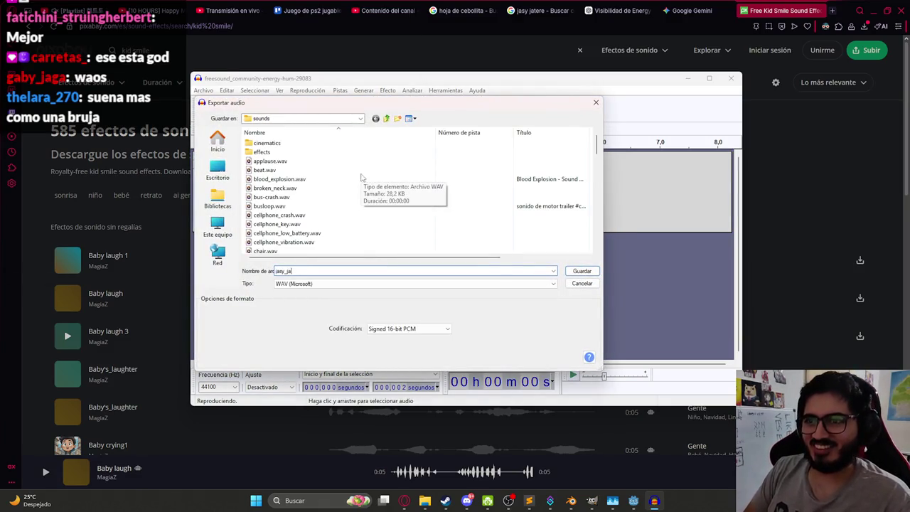
text(tere_laugh)
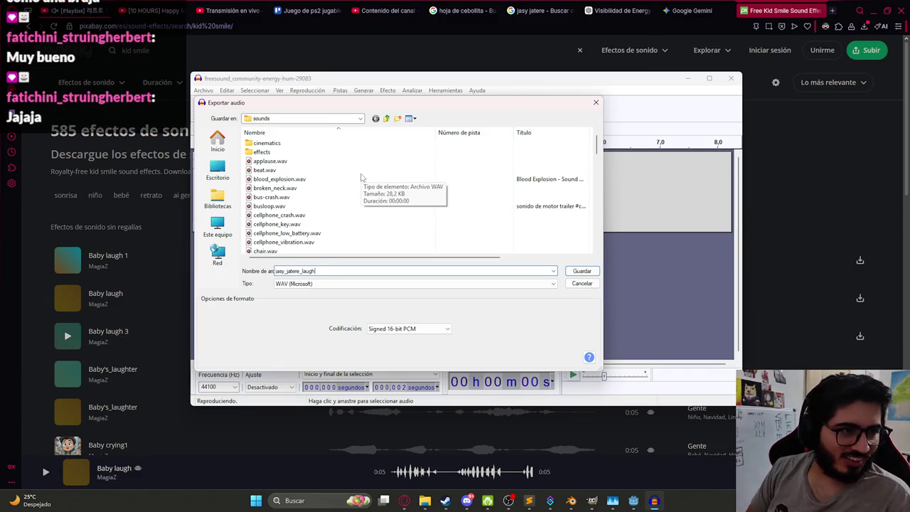
key(Return)
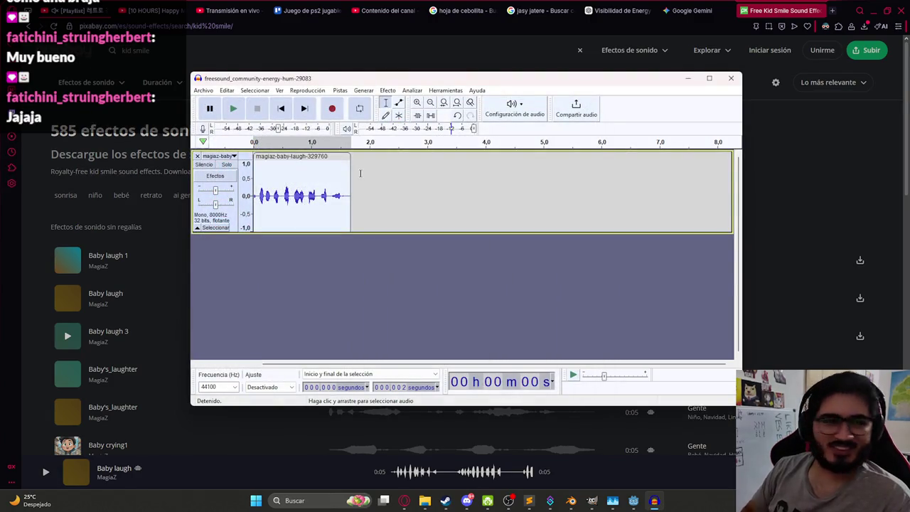
key(space)
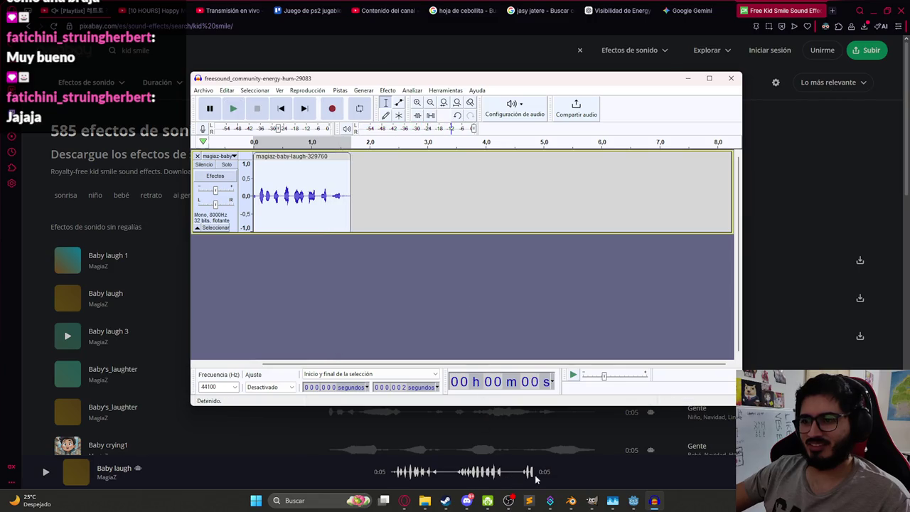
click(653, 501)
click(633, 500)
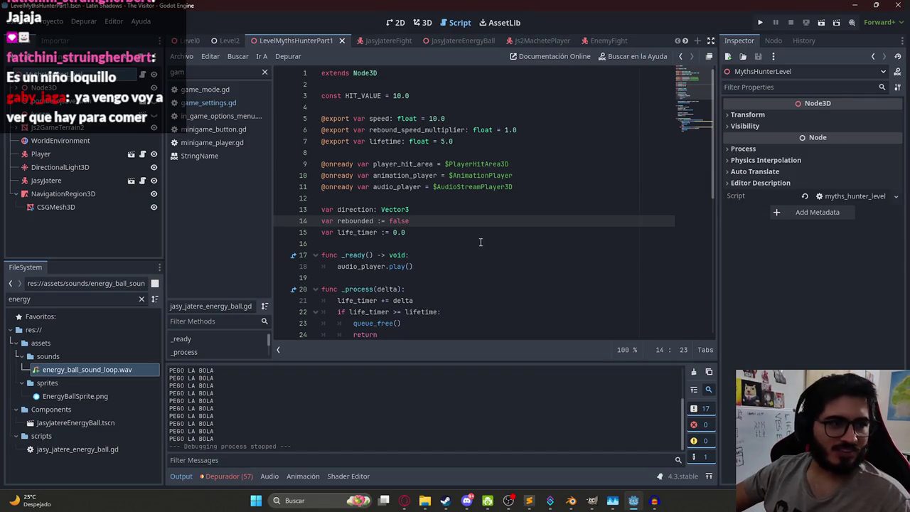
- In Blender's Animation workspace, duplicate the metarig's death action as 'laughjasyjatere'
click(575, 503)
click(353, 18)
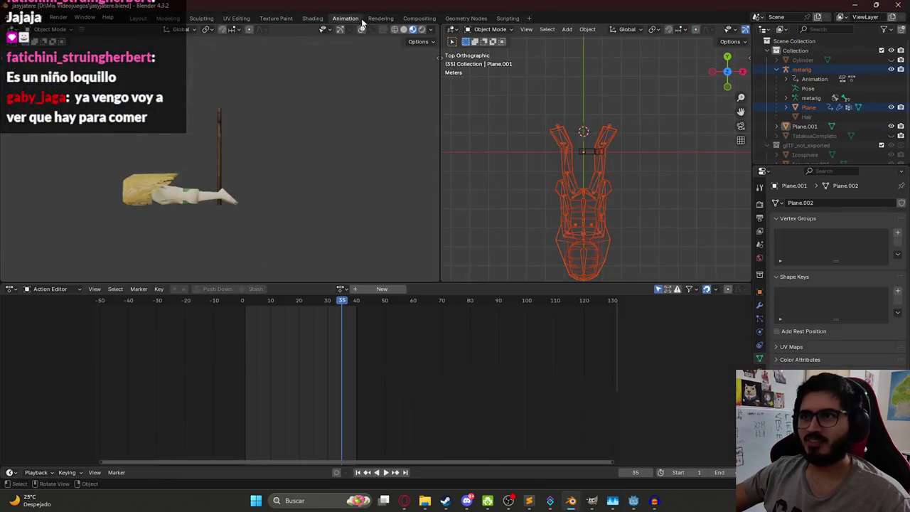
click(579, 205)
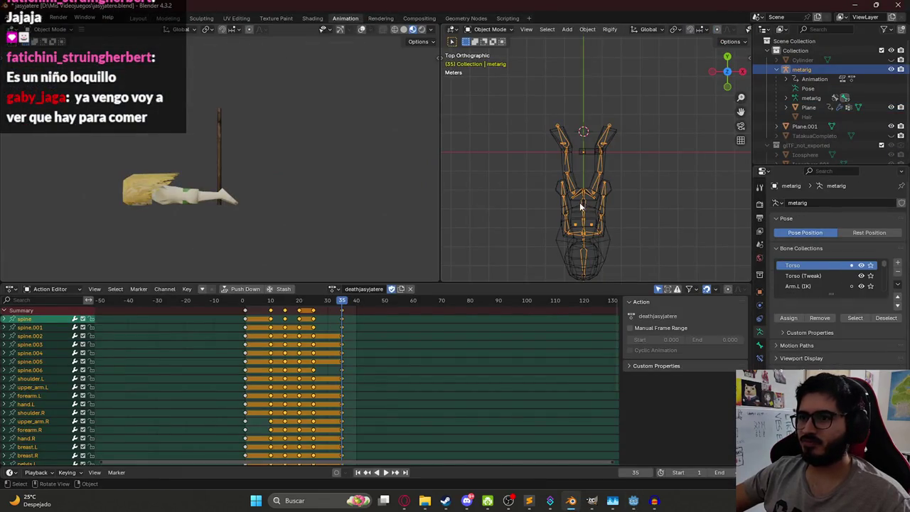
click(401, 288)
double_click(362, 289)
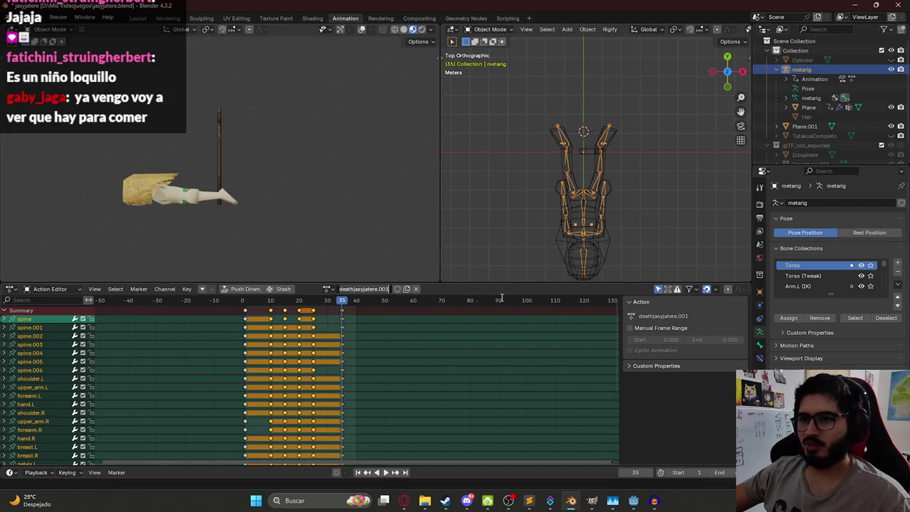
text(lau)
text(re)
key(Return)
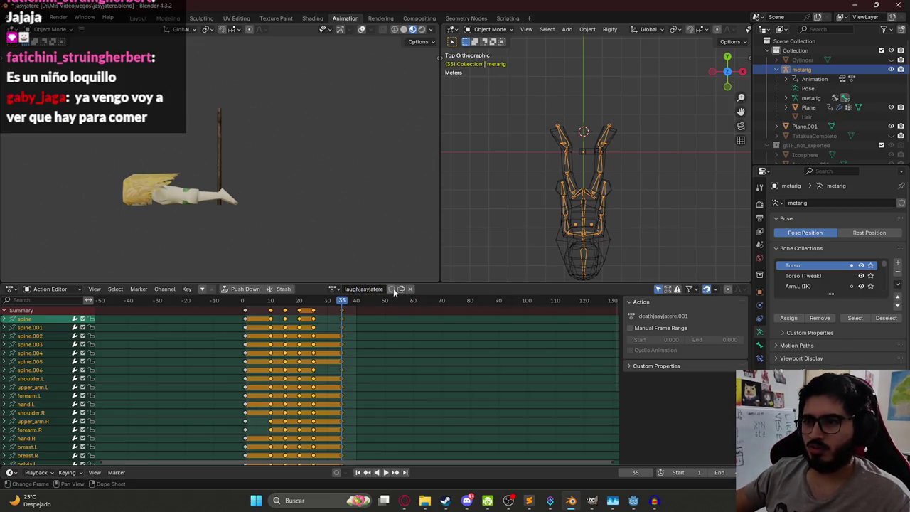
- Put the metarig into Pose Mode and begin clearing its pose
click(490, 29)
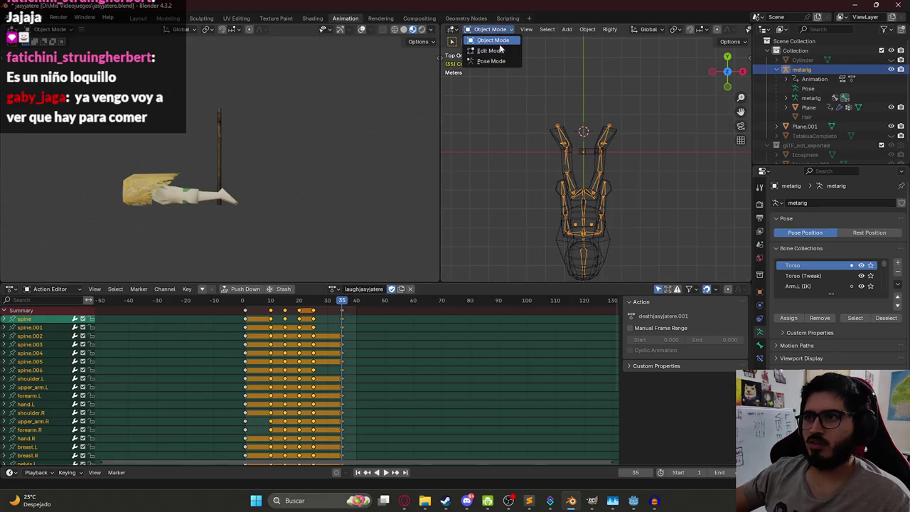
click(497, 62)
key(alt+e)
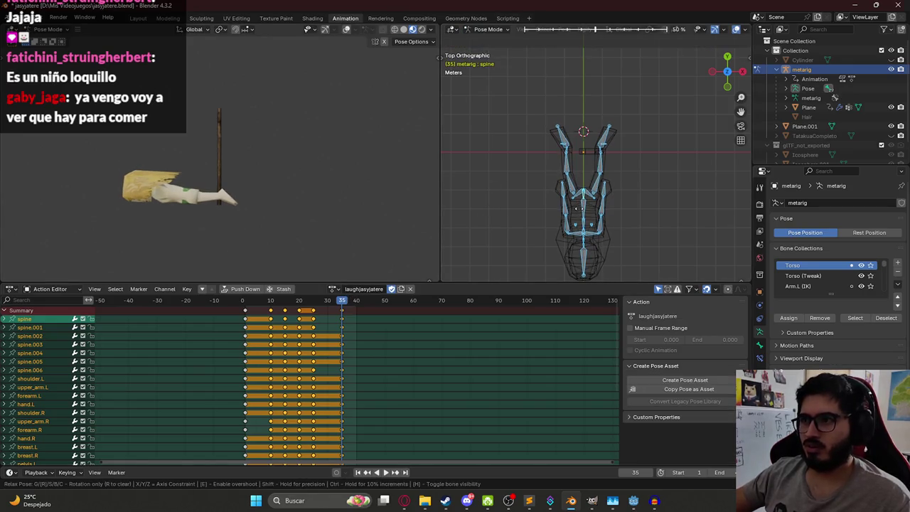
key(s)
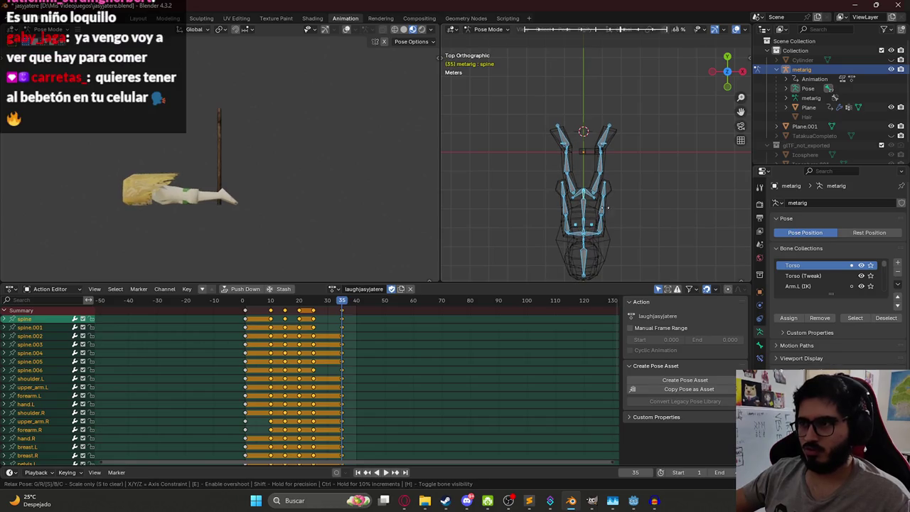
key(Escape)
drag(553, 162, 566, 159)
key(KP_1)
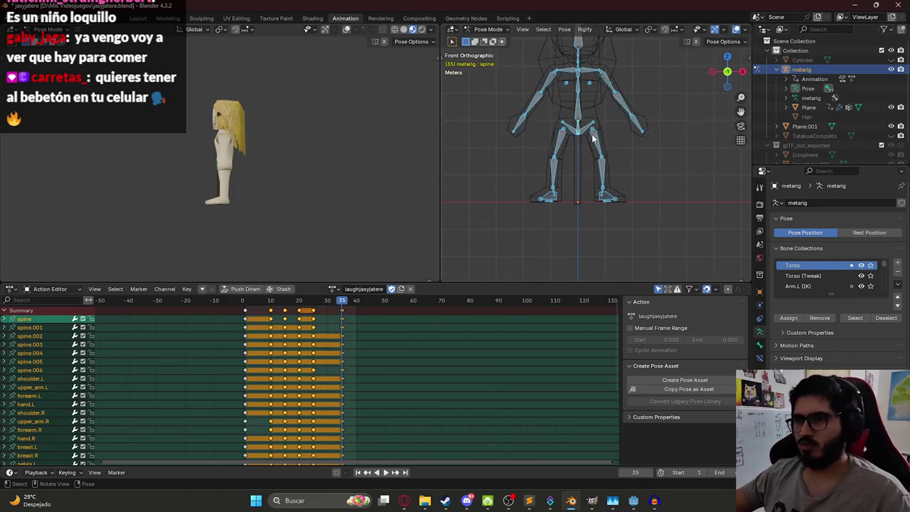
key(ctrl+c)
click(350, 300)
drag(371, 324, 270, 304)
key(x)
click(270, 307)
key(shift+Left)
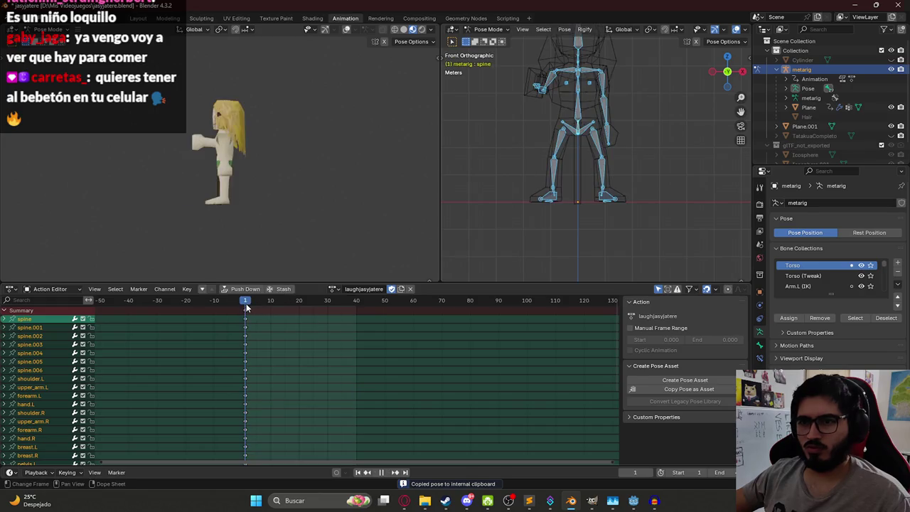
scroll(550, 105, up, 3)
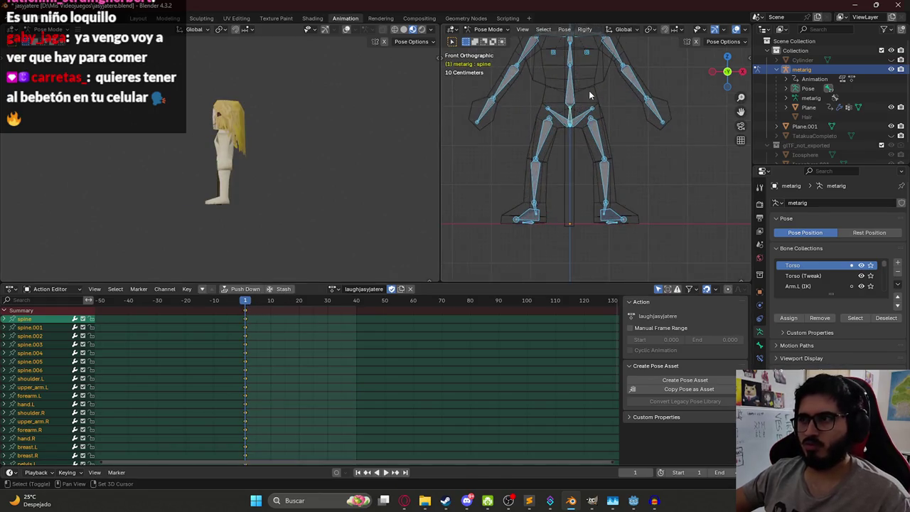
key(ctrl+v)
key(i)
key(shift+Right)
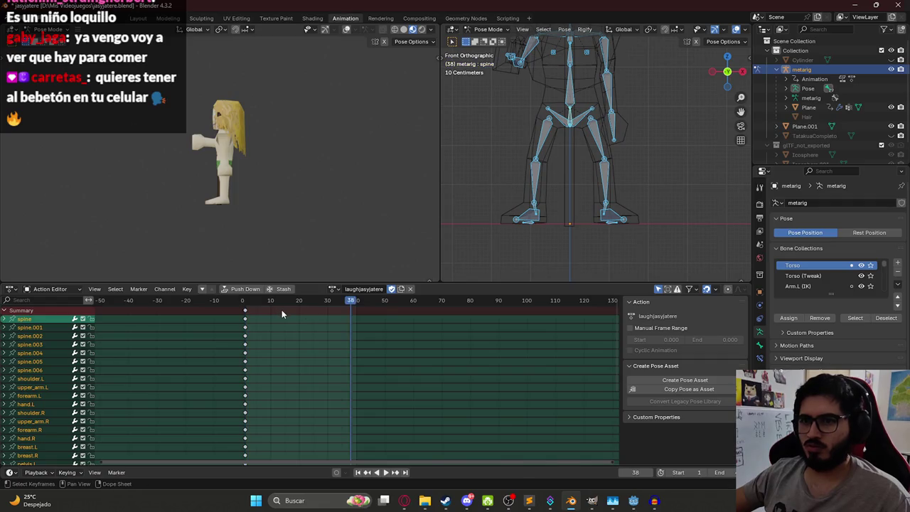
key(shift+Left)
scroll(589, 146, down, 2)
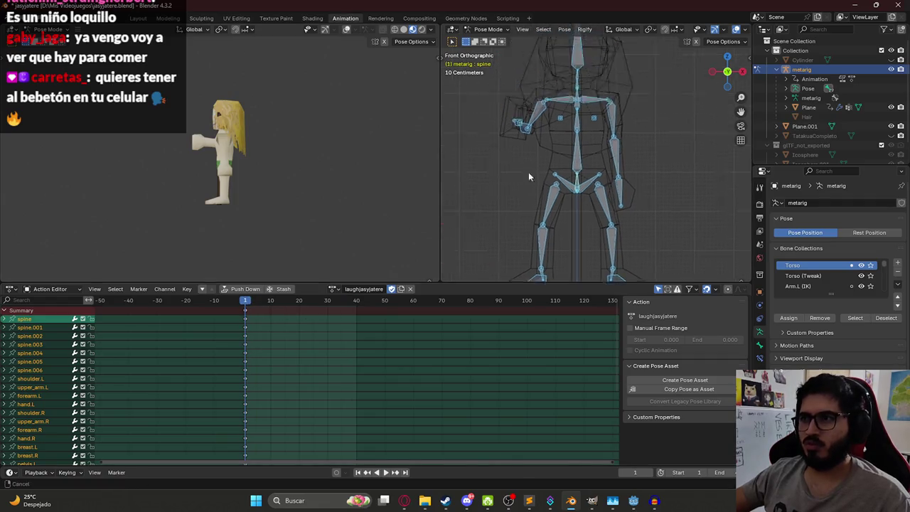
scroll(589, 146, up, 4)
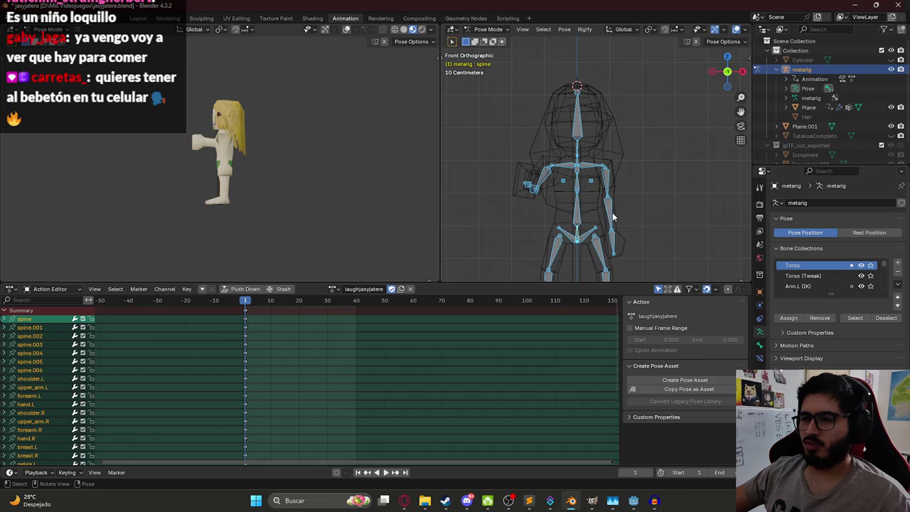
key(alt+Tab)
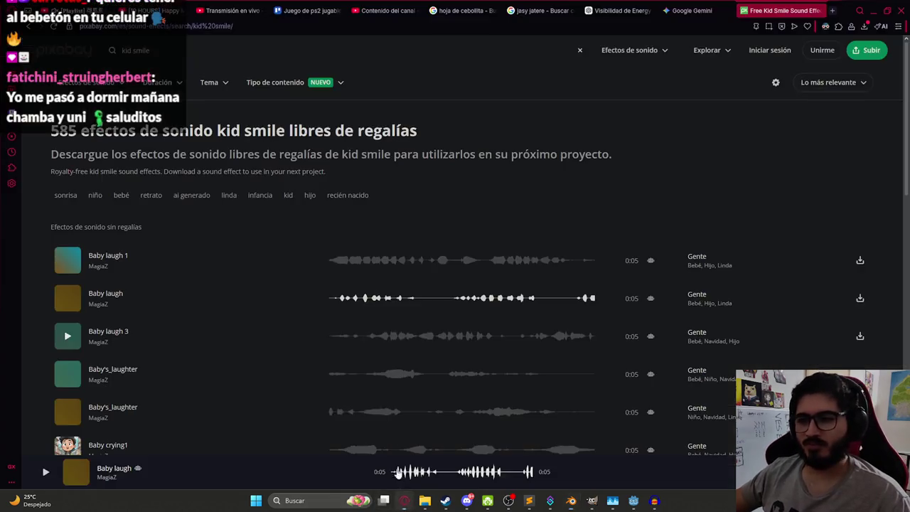
key(alt+Tab)
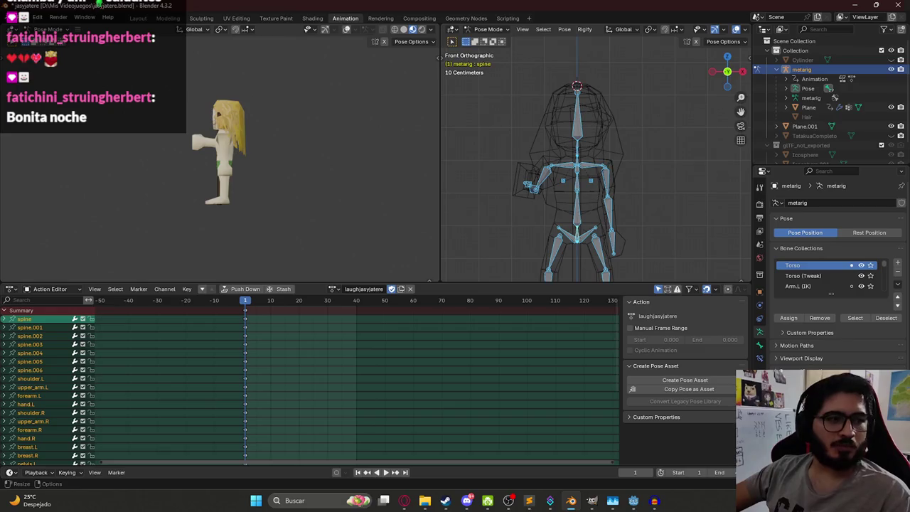
- Rotate the left upper arm on X, then the shoulder, then swing the forearm toward the face
click(607, 191)
key(KP_0)
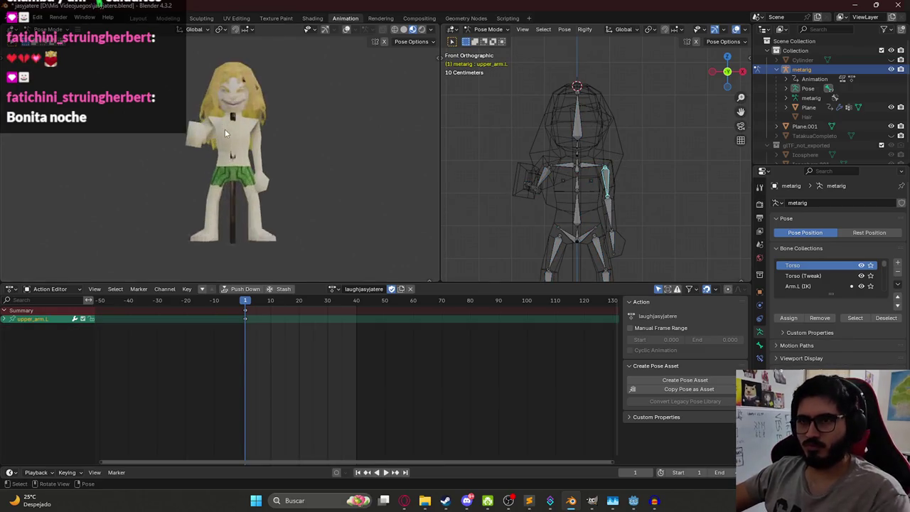
key(r)
key(x)
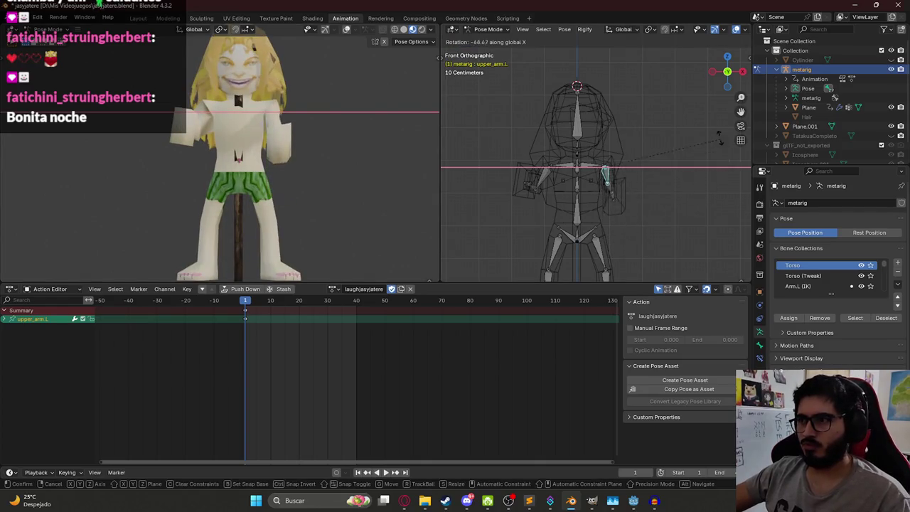
click(605, 169)
click(596, 163)
key(r)
click(609, 140)
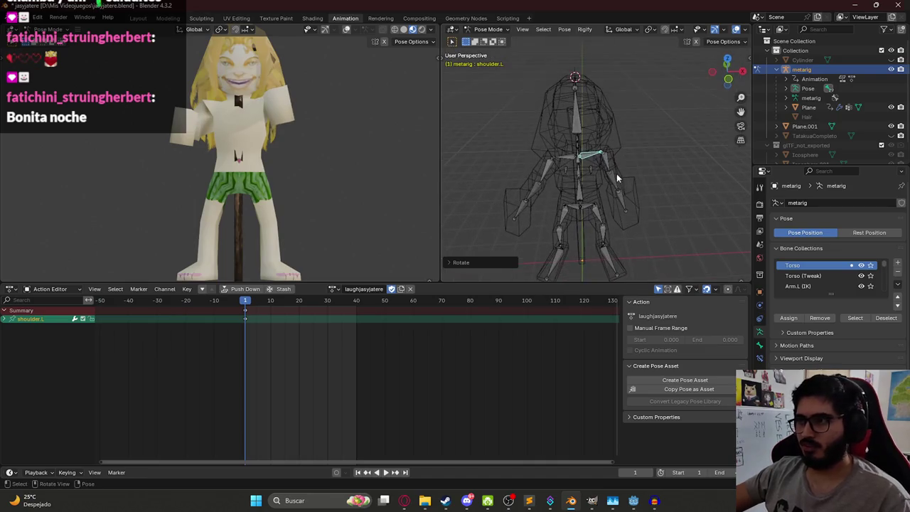
click(614, 183)
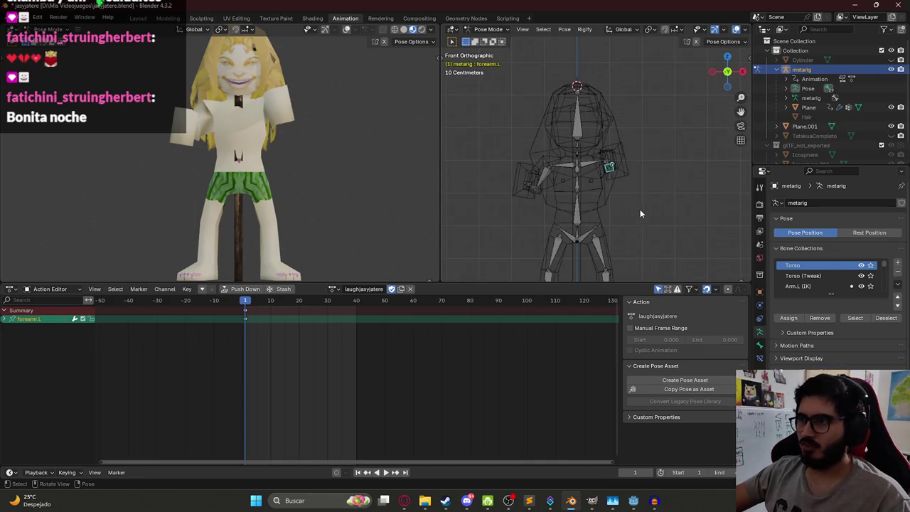
key(r)
key(r)
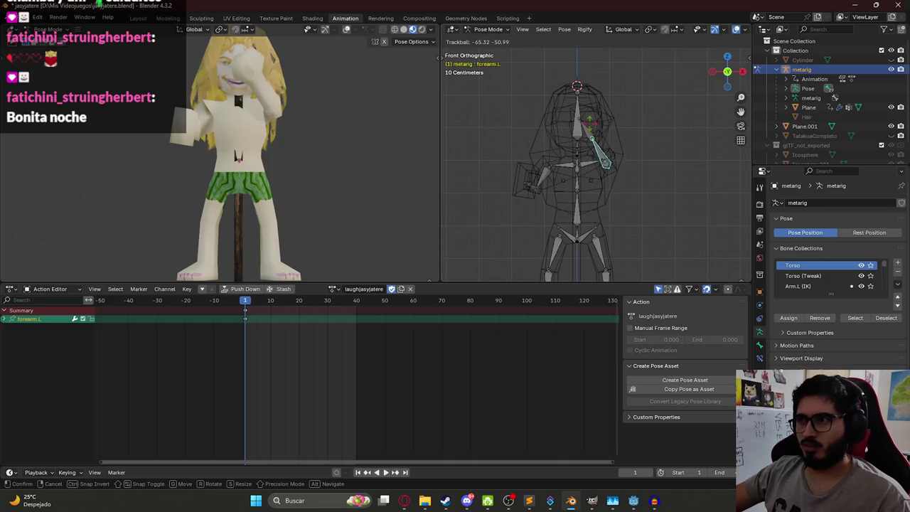
key(Return)
drag(727, 72, 697, 82)
- Rotate the left forearm on global X, checking it from front and top views
click(585, 189)
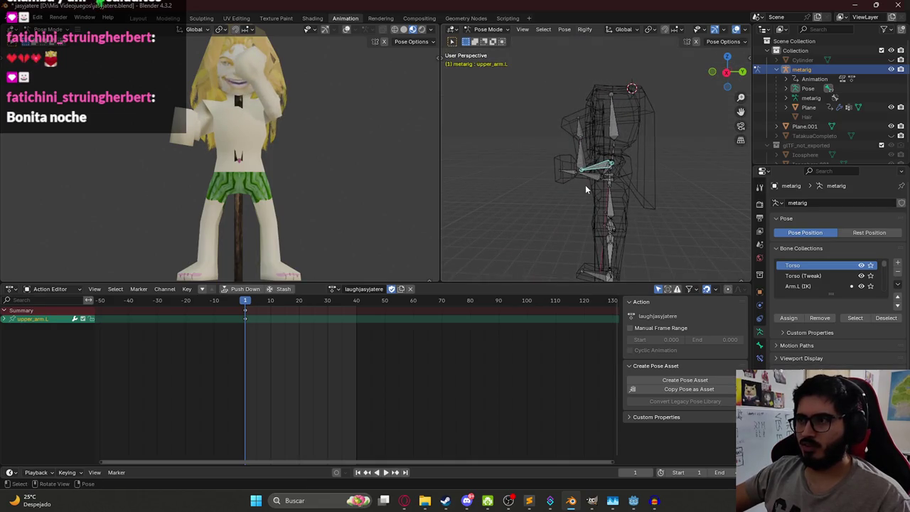
key(r)
key(x)
key(Escape)
click(581, 180)
key(r)
key(x)
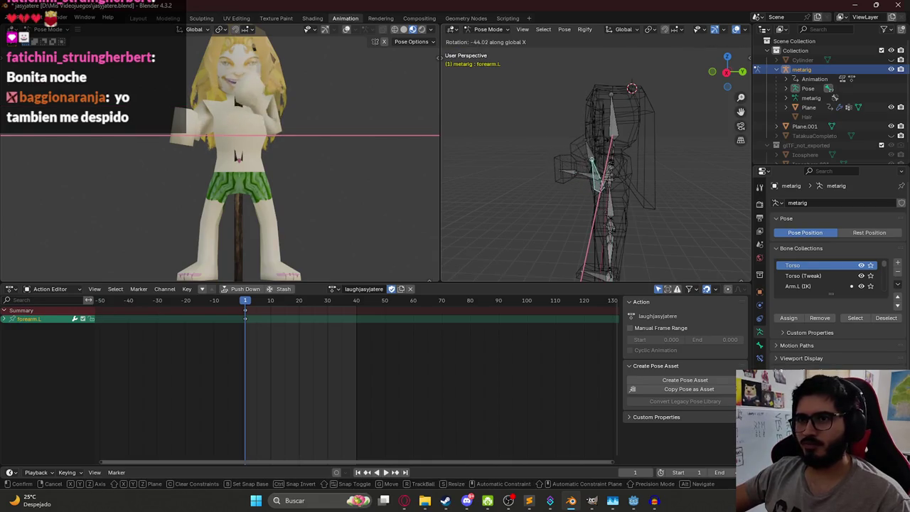
click(590, 148)
key(KP_1)
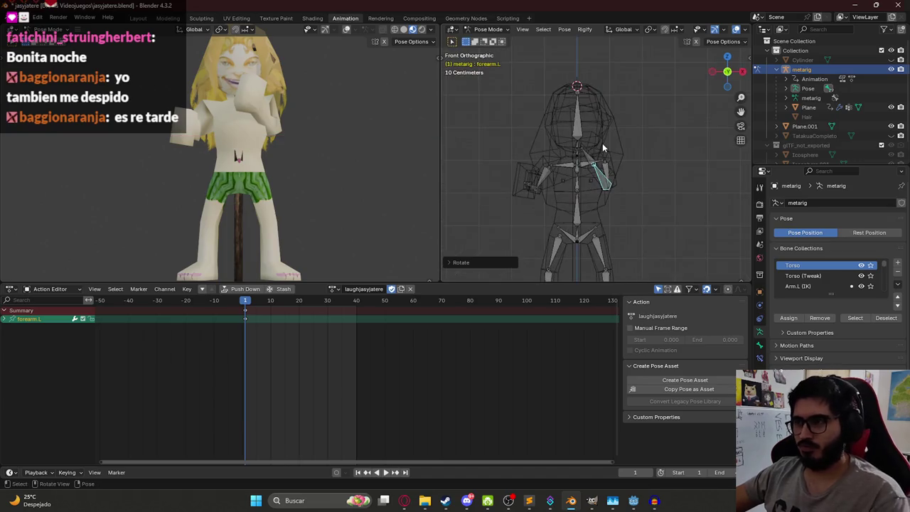
key(KP_7)
drag(615, 170, 615, 133)
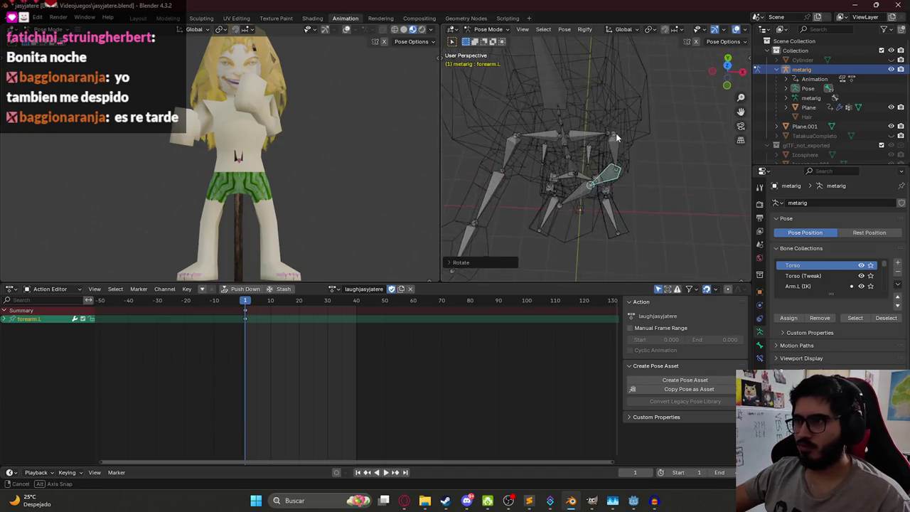
- Rotate the left forearm again around its local X axis from the front view
click(582, 141)
key(KP_1)
click(590, 174)
key(r)
key(x)
key(x)
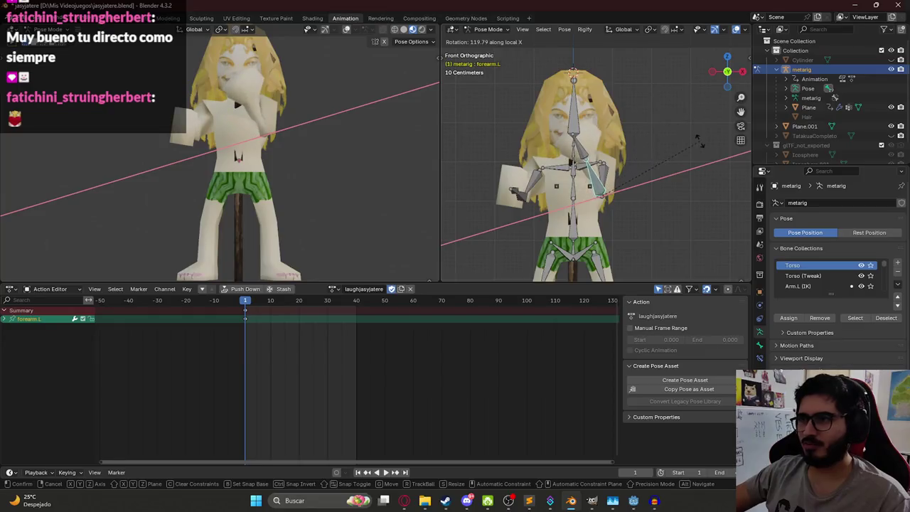
click(675, 106)
- Adjust the left upper arm from a side view; abandon a further forearm tweak
click(602, 169)
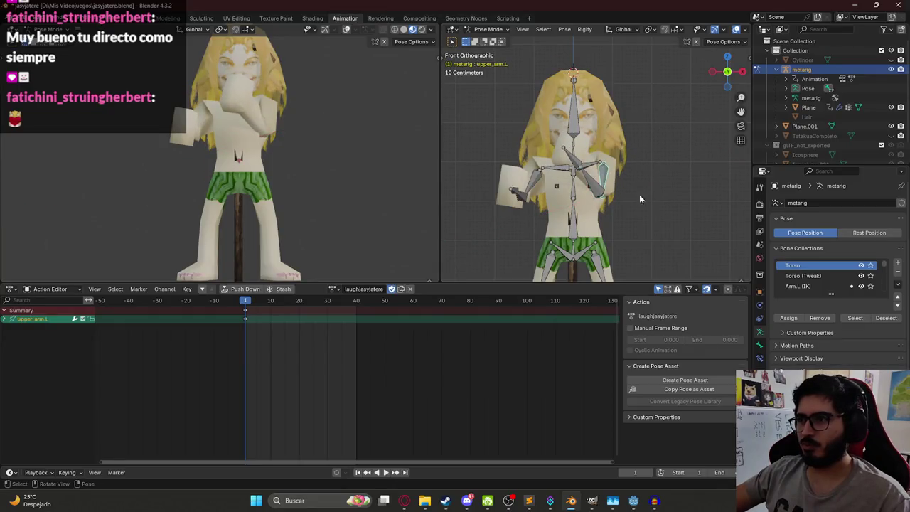
drag(638, 193, 513, 211)
key(r)
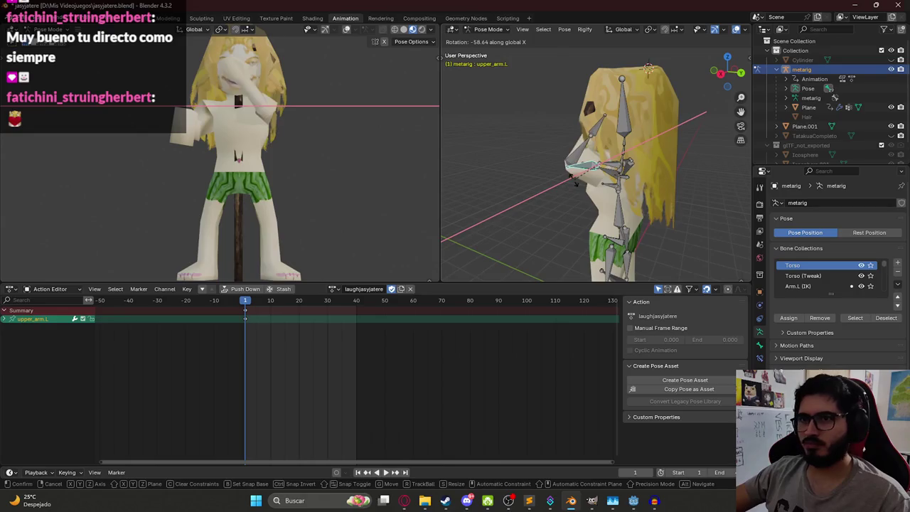
click(579, 188)
key(KP_1)
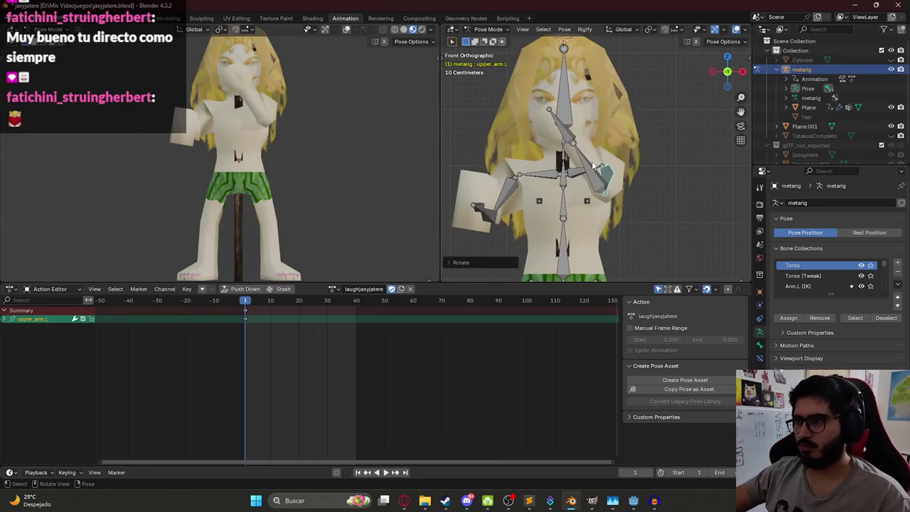
click(593, 165)
key(r)
key(x)
key(x)
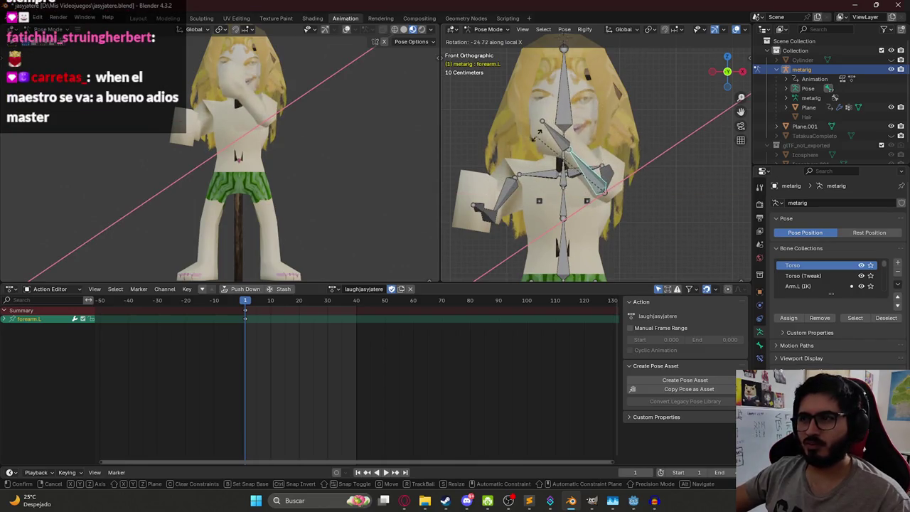
right_click(604, 172)
- Raise the left upper arm and forearm on global X, then twist the forearm on local Y
click(609, 176)
key(r)
key(x)
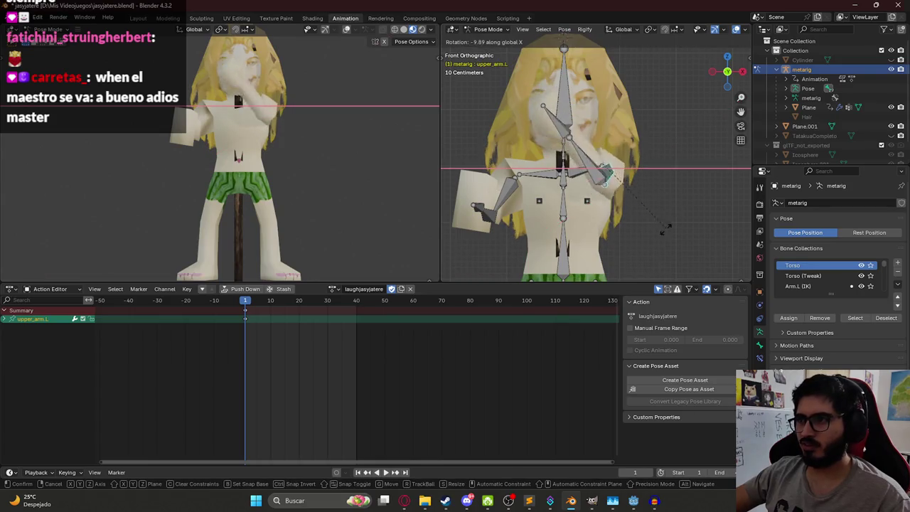
click(600, 208)
click(604, 212)
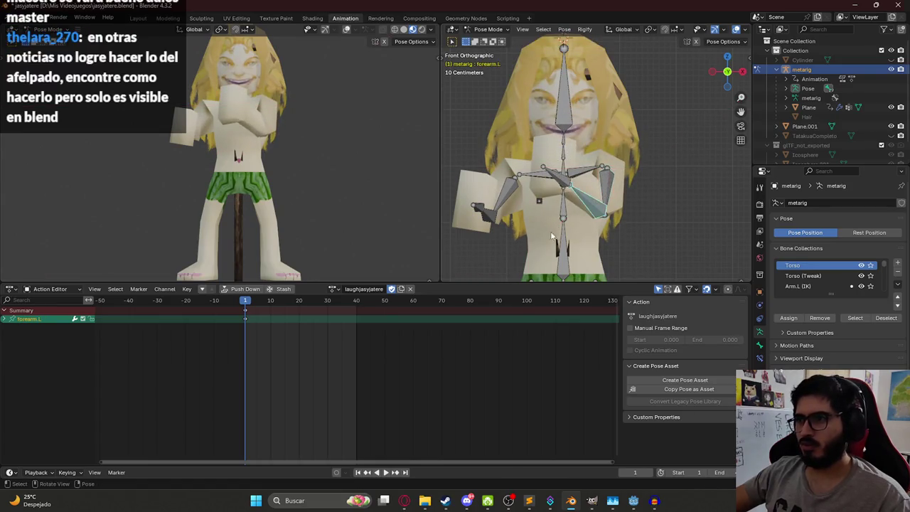
key(r)
key(x)
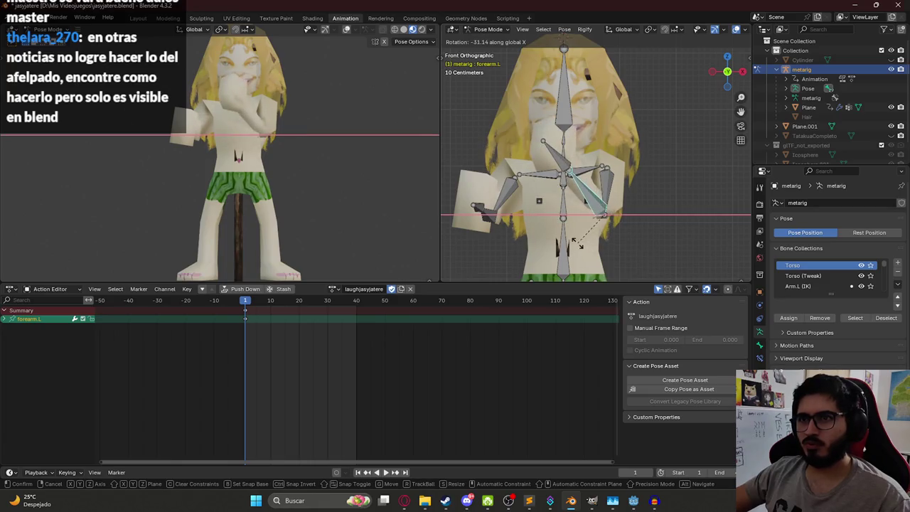
click(592, 211)
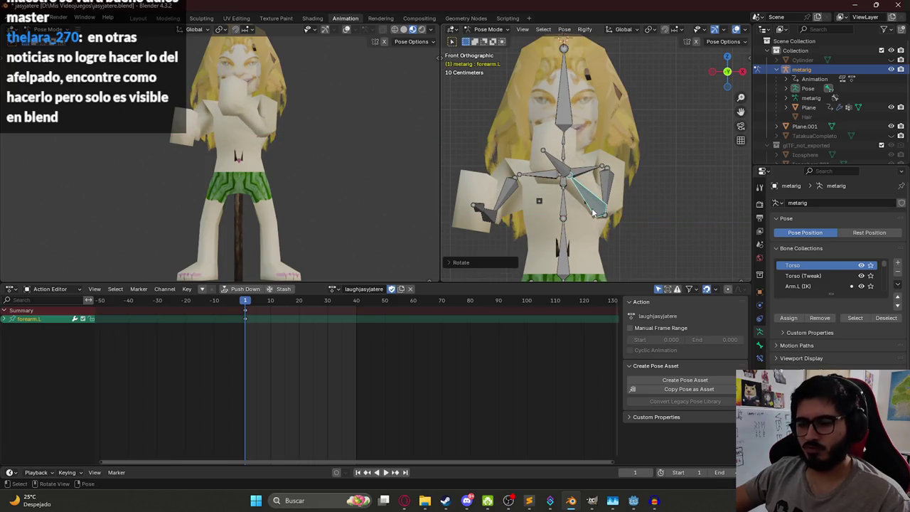
key(r)
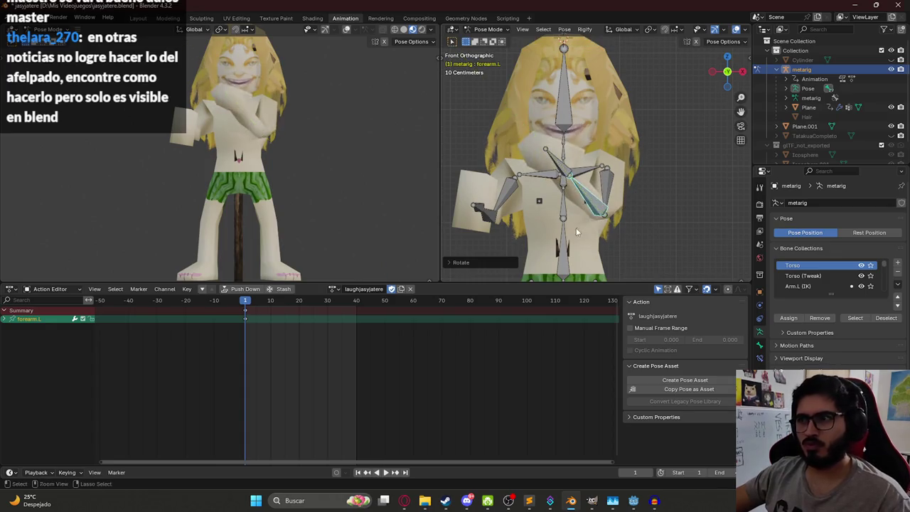
key(y)
key(y)
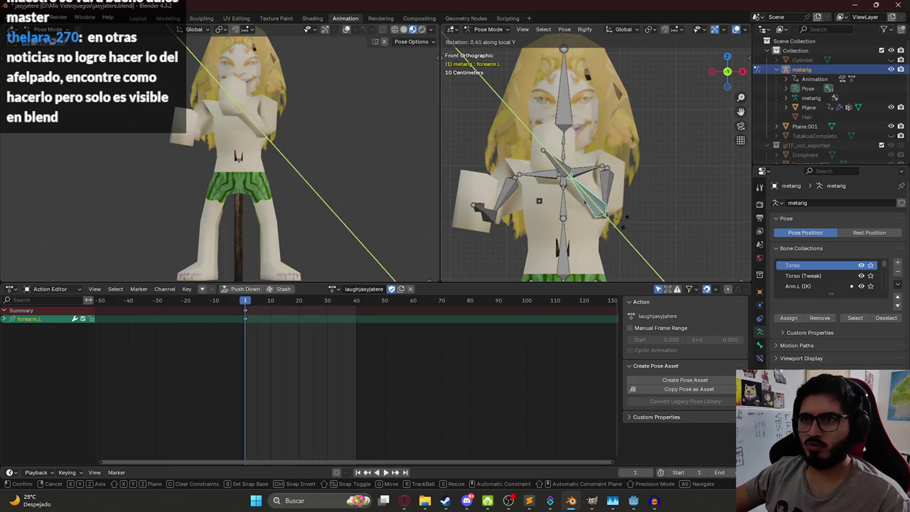
click(679, 126)
- Rotate the left hand up toward the mouth and refine the forearm from the right side
click(574, 162)
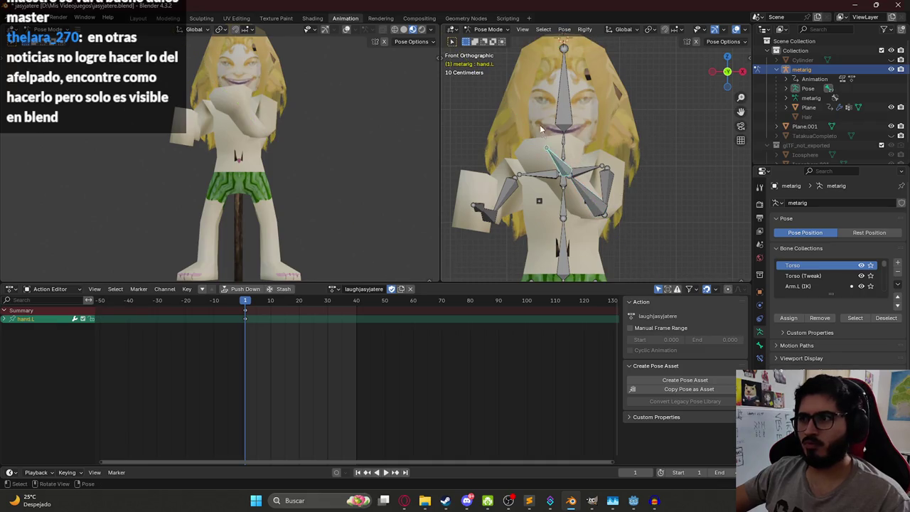
key(r)
click(574, 102)
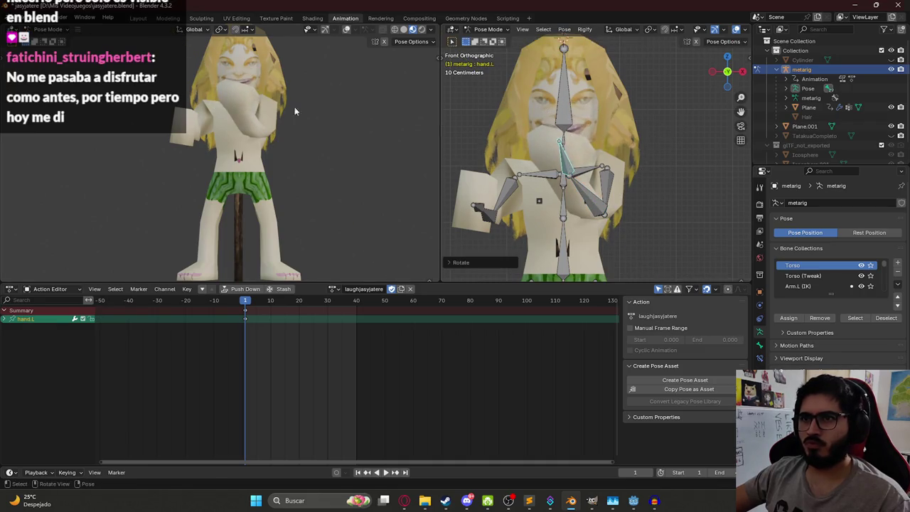
key(KP_5)
mouse_move(509, 137)
mouse_down()
mouse_move(714, 128)
mouse_move(800, 136)
mouse_up()
click(563, 202)
key(KP_3)
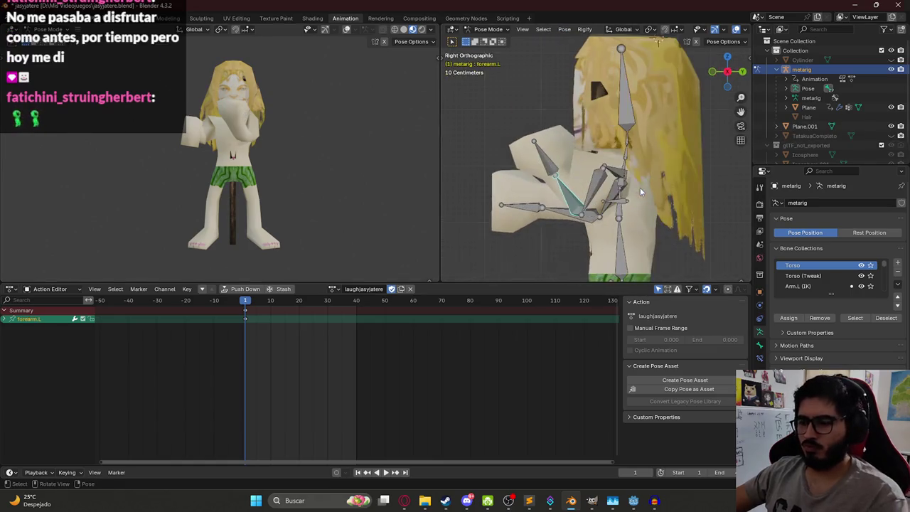
key(r)
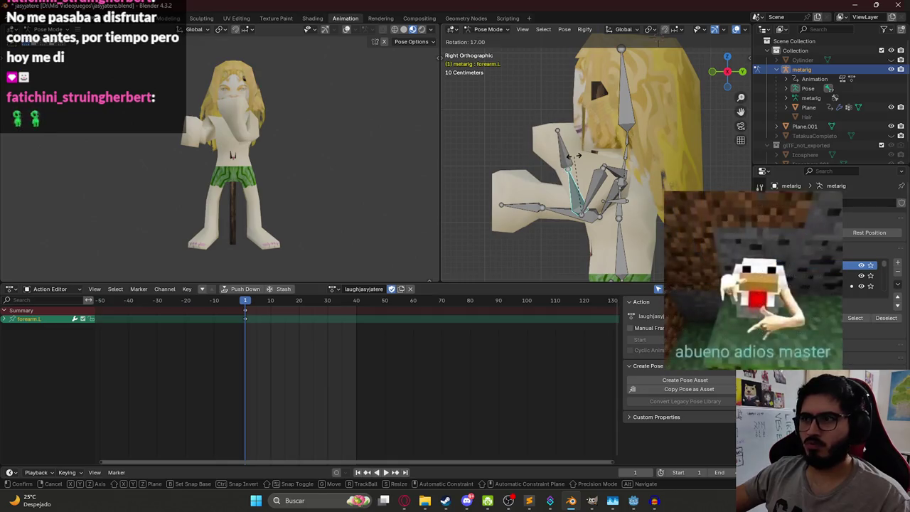
click(572, 156)
key(KP_1)
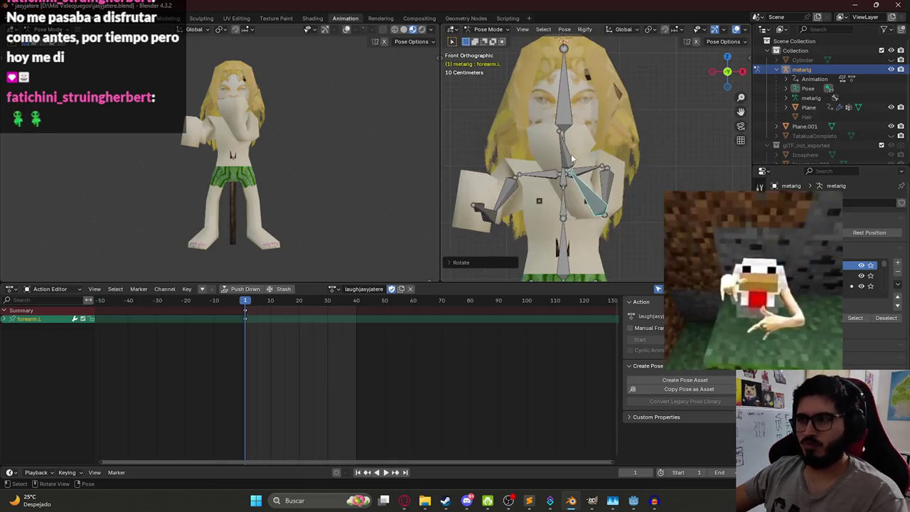
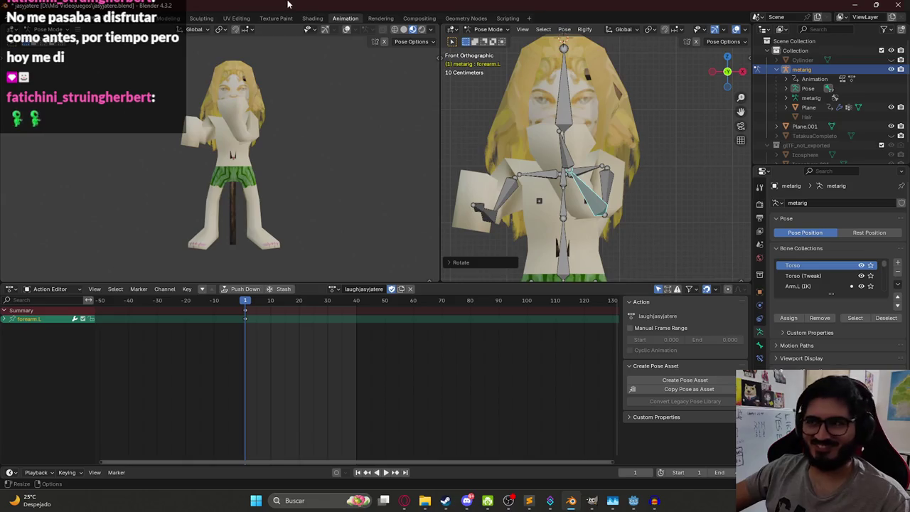
- Copy the whole rig's starting pose and paste it as keys at a later frame
key(a)
key(ctrl+c)
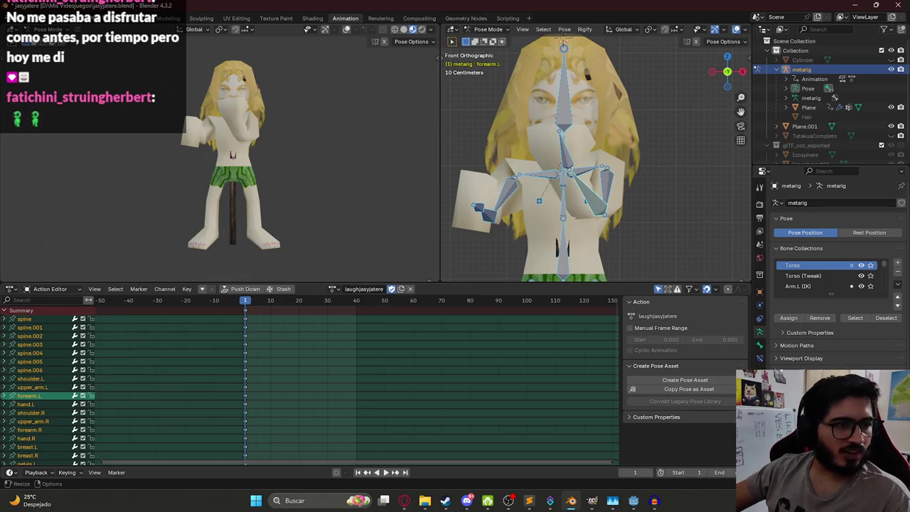
key(ctrl+c)
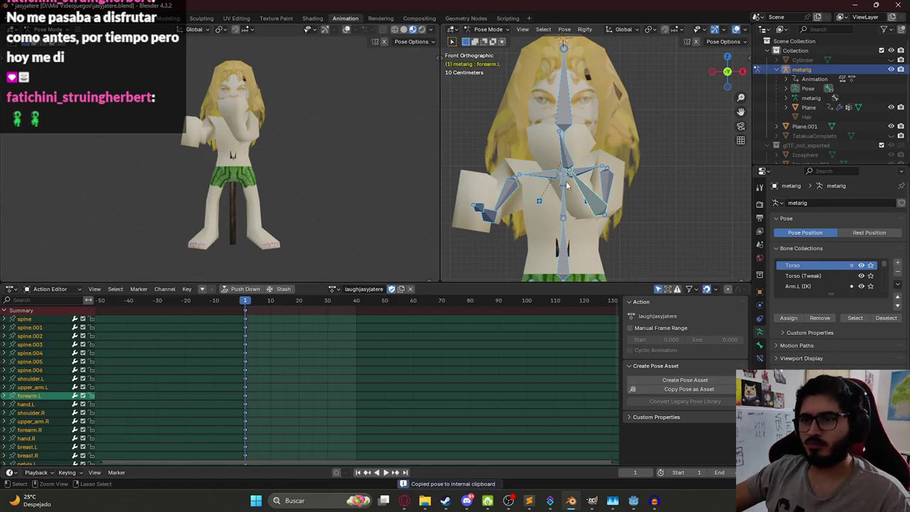
mouse_move(246, 300)
mouse_down()
mouse_move(268, 304)
mouse_move(256, 304)
mouse_up()
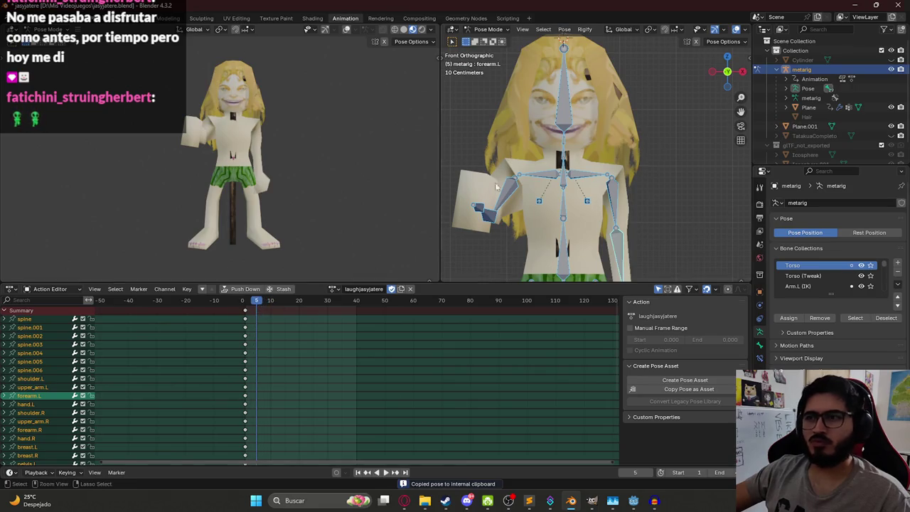
key(ctrl+v)
scroll(281, 240, down, 14)
- Shift the pasted key column to around frames 8–10 and play back the laugh timing
mouse_move(255, 310)
mouse_down()
mouse_move(277, 302)
mouse_move(270, 315)
mouse_move(258, 312)
mouse_move(265, 318)
mouse_move(271, 312)
mouse_move(257, 310)
mouse_up()
key(space)
key(Right)
key(Right)
key(Right)
key(space)
key(space)
key(Right)
key(Right)
key(Right)
key(Left)
key(Left)
key(Left)
key(space)
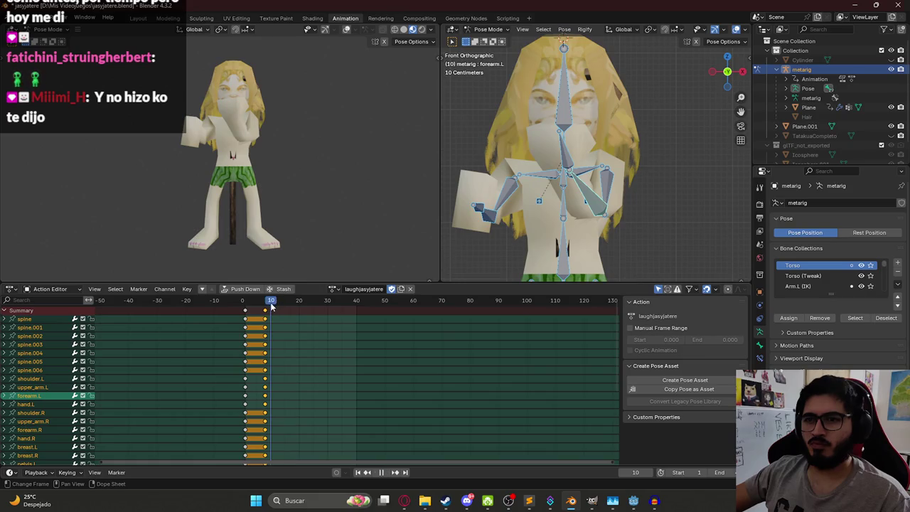
drag(274, 307, 271, 308)
key(space)
- Select upper_arm.L and lower it along Z at frame 10
click(563, 142)
click(586, 192)
key(g)
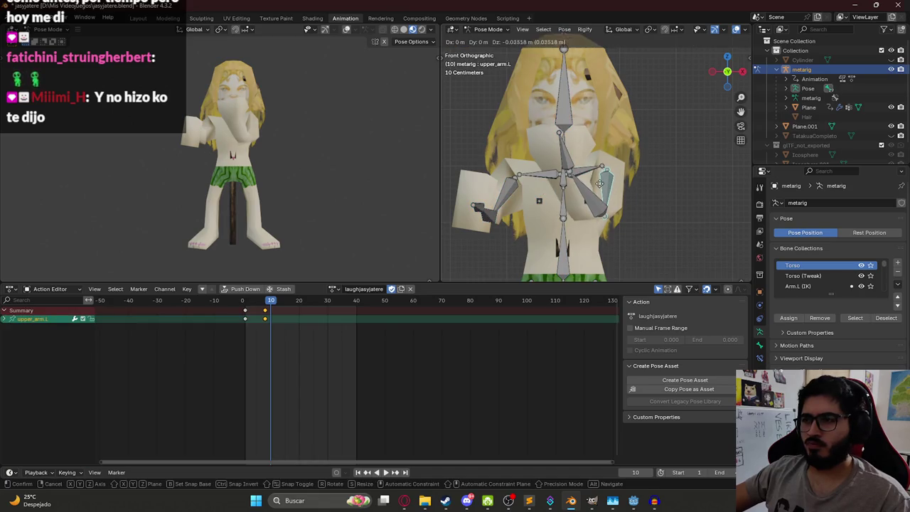
click(600, 192)
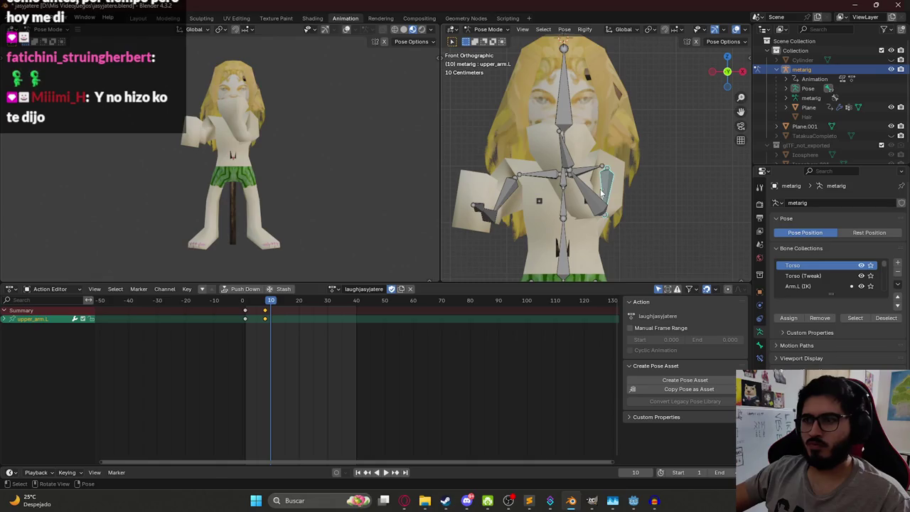
key(g)
key(z)
click(600, 192)
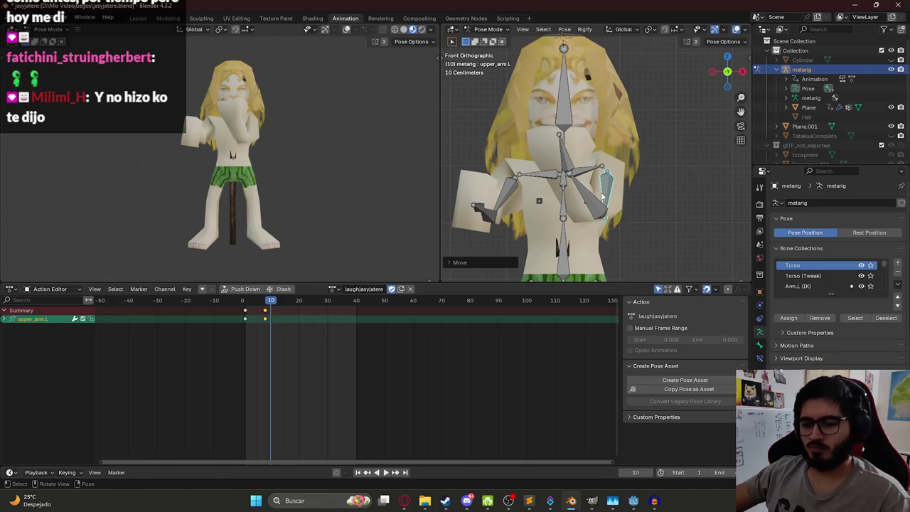
- Copy the upper arm pose at frame 8, then play from frame 12 to check it
click(266, 302)
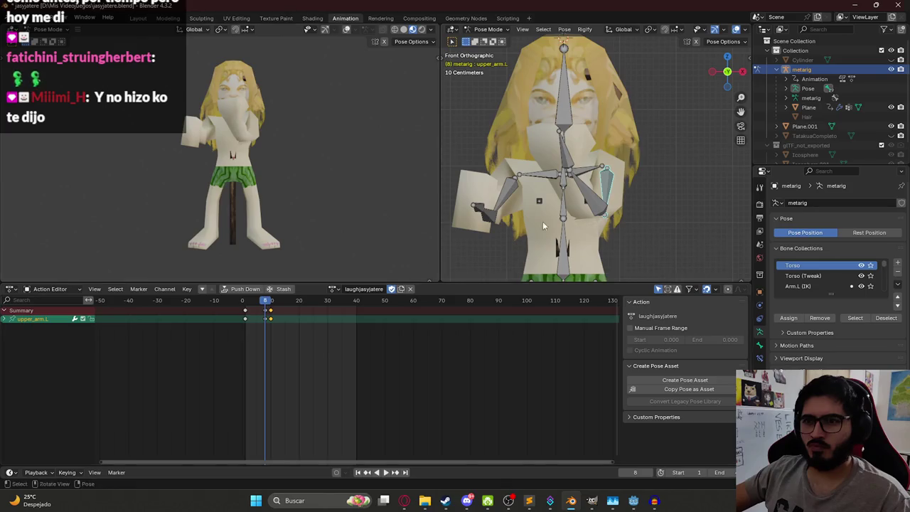
key(ctrl+c)
scroll(333, 303, up, 3)
scroll(528, 327, up, 2)
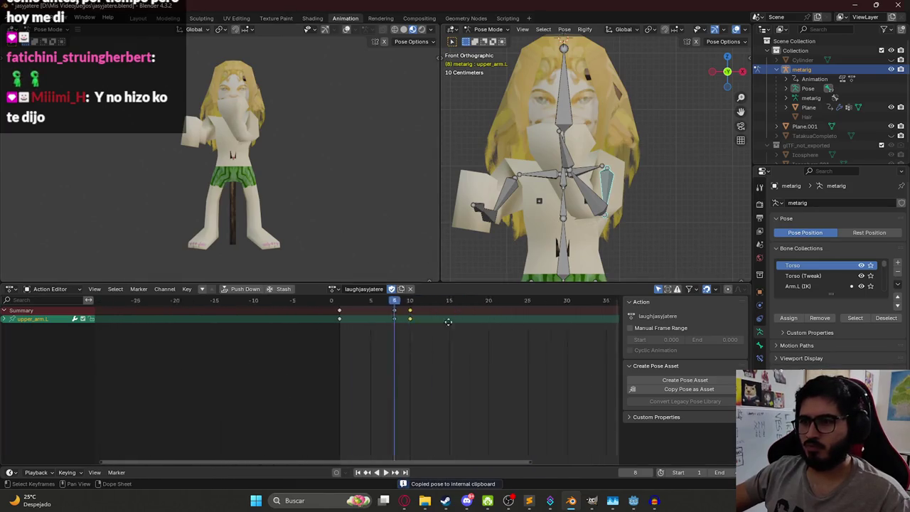
scroll(441, 320, right, 3)
click(355, 301)
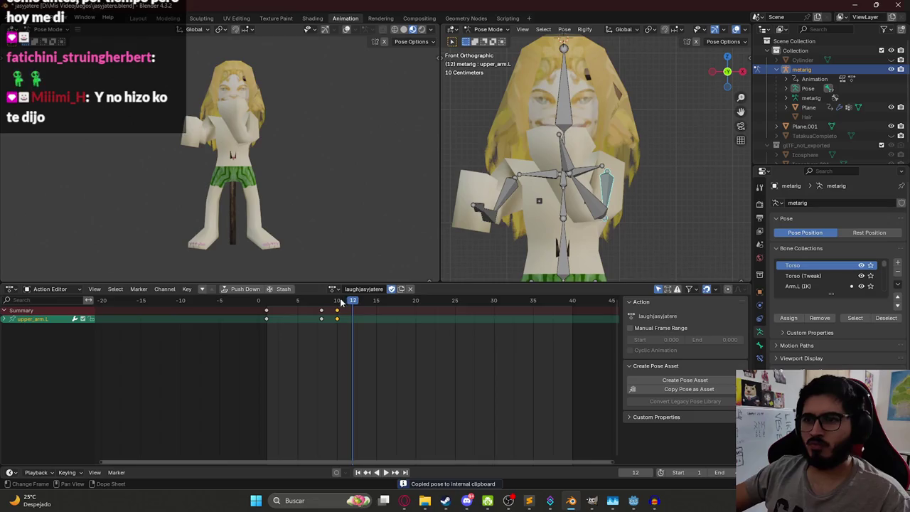
key(space)
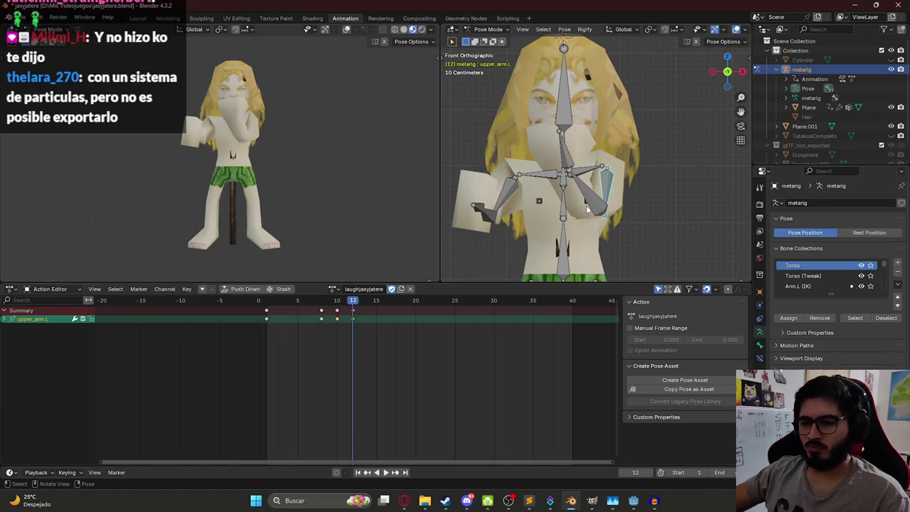
- Copy the frame-10 arm pose and paste and key it at frame 14
click(337, 302)
key(ctrl+c)
key(space)
key(ctrl+v)
key(i)
key(space)
key(space)
key(space)
key(space)
- Move the keys between frames 10 and 15 to around frames 14–16 and play back
mouse_move(401, 332)
mouse_down()
mouse_move(332, 299)
mouse_move(392, 317)
mouse_up()
key(g)
click(383, 320)
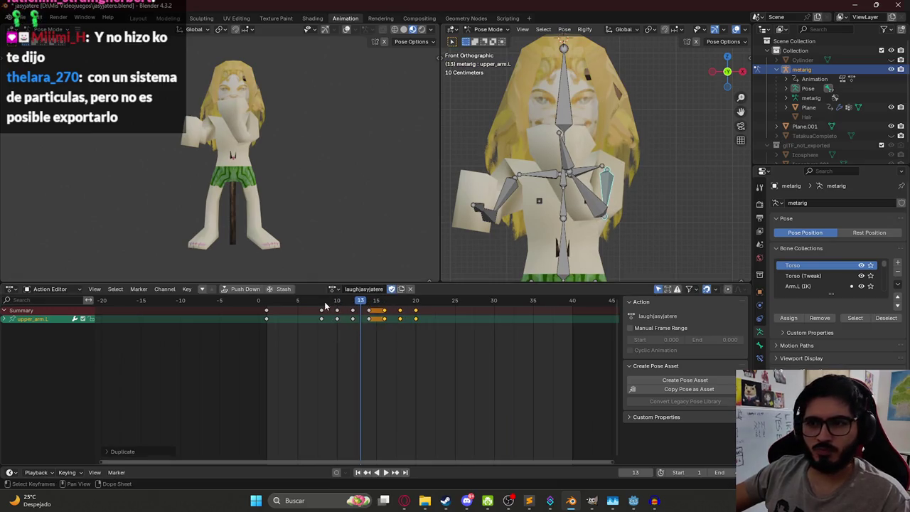
key(space)
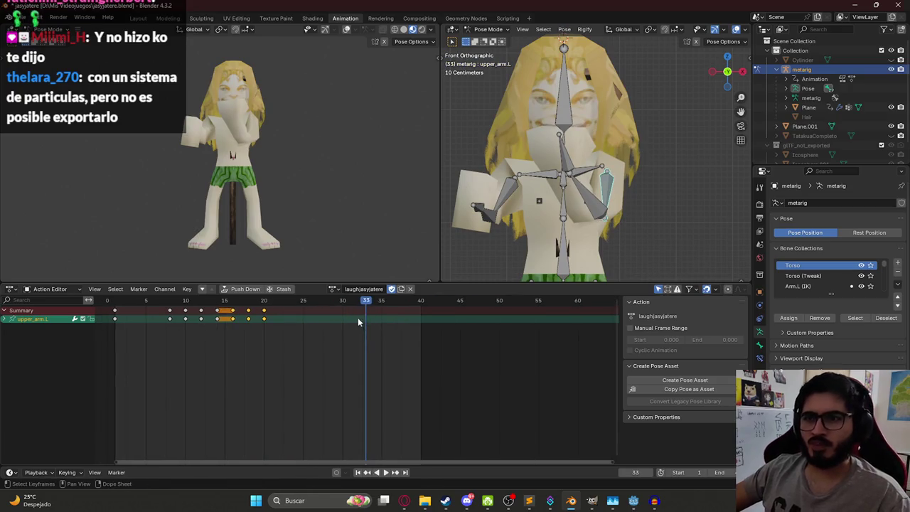
- Save jasyjatere.blend, return to frame 0 and switch to the Layout workspace
scroll(335, 352, down, 5)
key(ctrl+s)
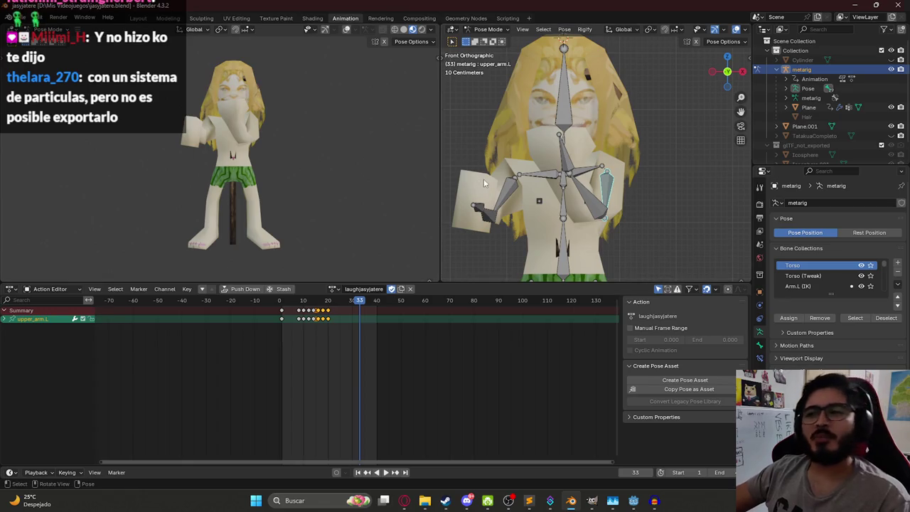
mouse_move(292, 302)
mouse_down()
mouse_move(325, 301)
mouse_move(280, 301)
mouse_up()
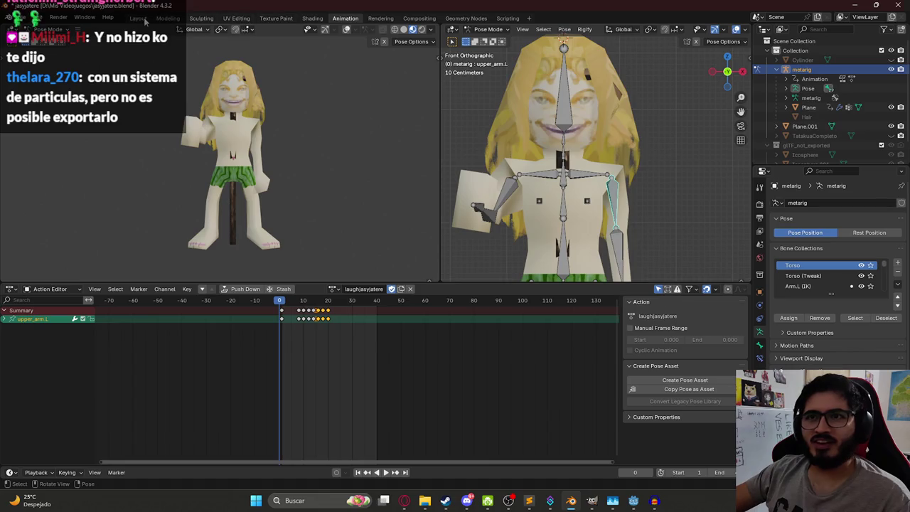
click(144, 20)
click(416, 184)
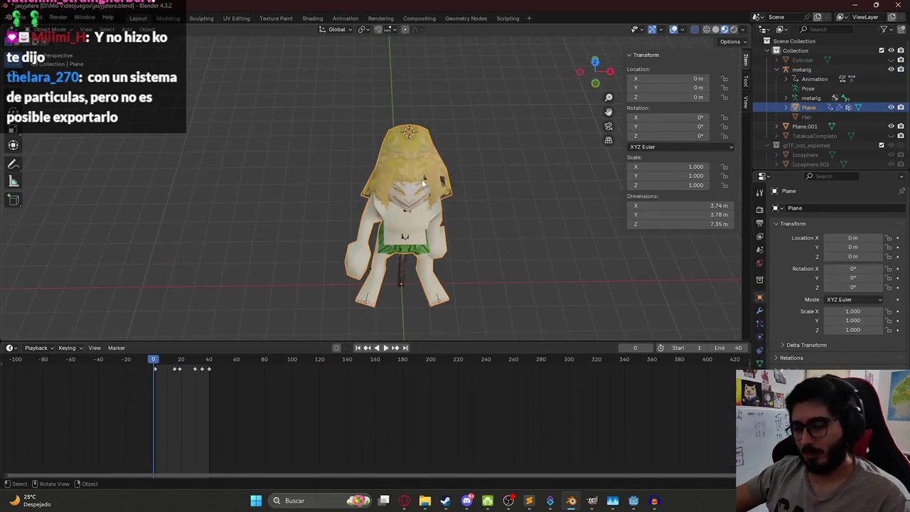
- View the character from the front, then search Google for 'normal blender' in a new tab
key(KP_1)
scroll(411, 277, up, 7)
click(403, 499)
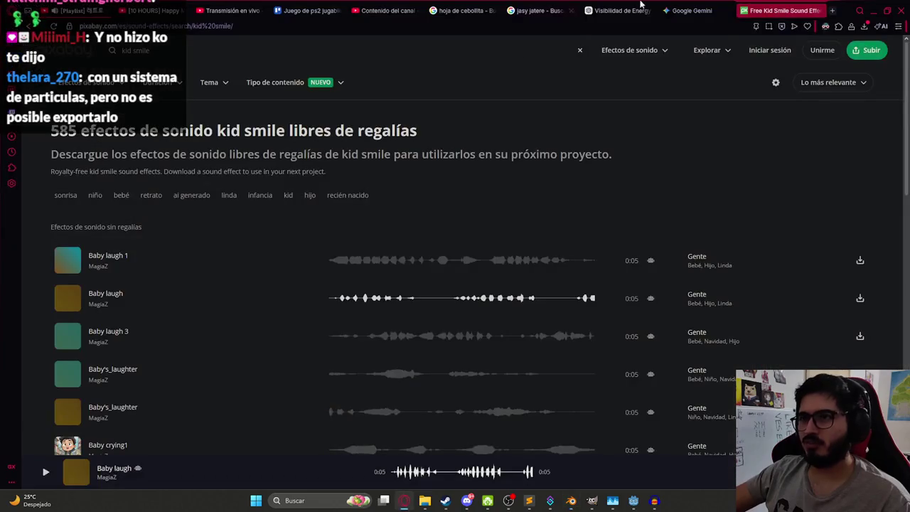
click(832, 13)
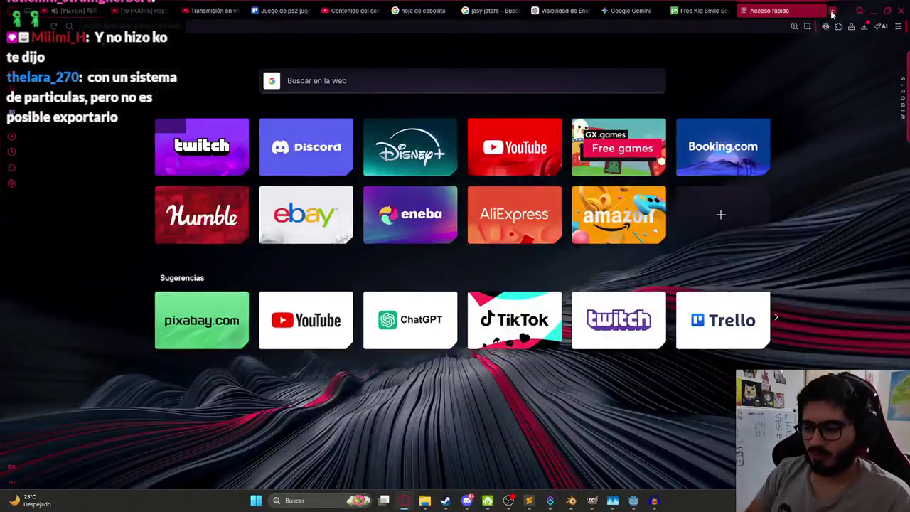
text(normal blender)
key(Return)
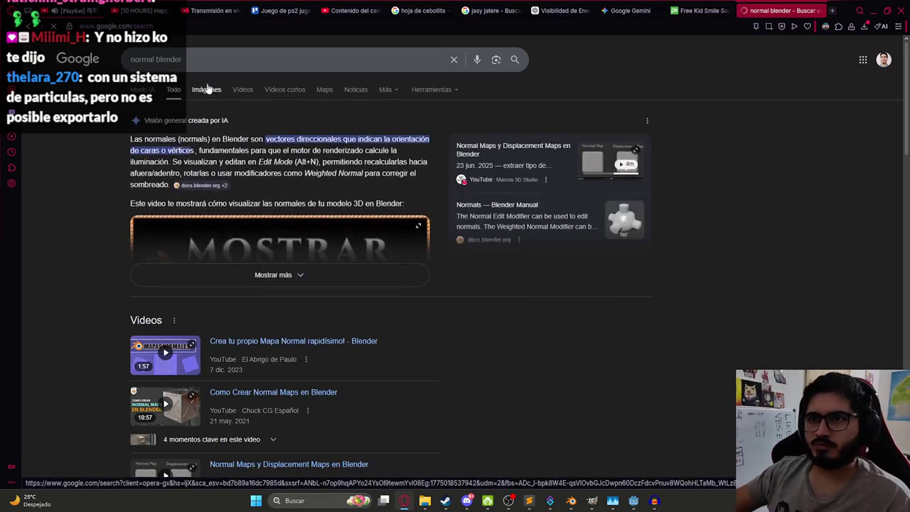
- Refine to image results for 'normal pelaje blender' and open the PELO 3D CREATURAS tutorial
click(206, 89)
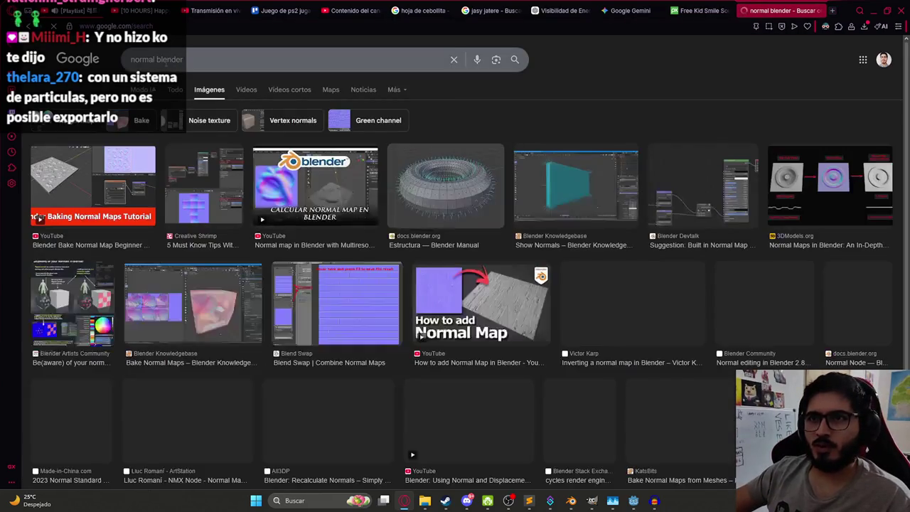
click(259, 60)
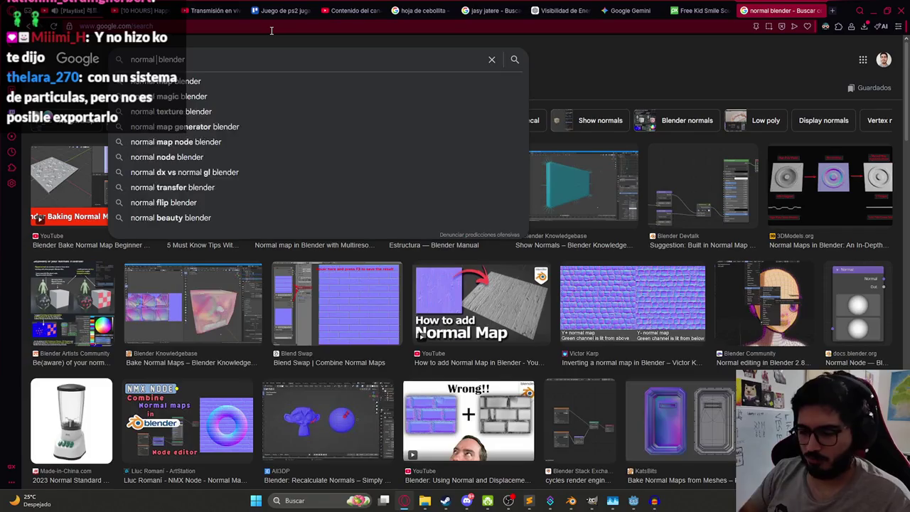
text(pelaje)
key(Return)
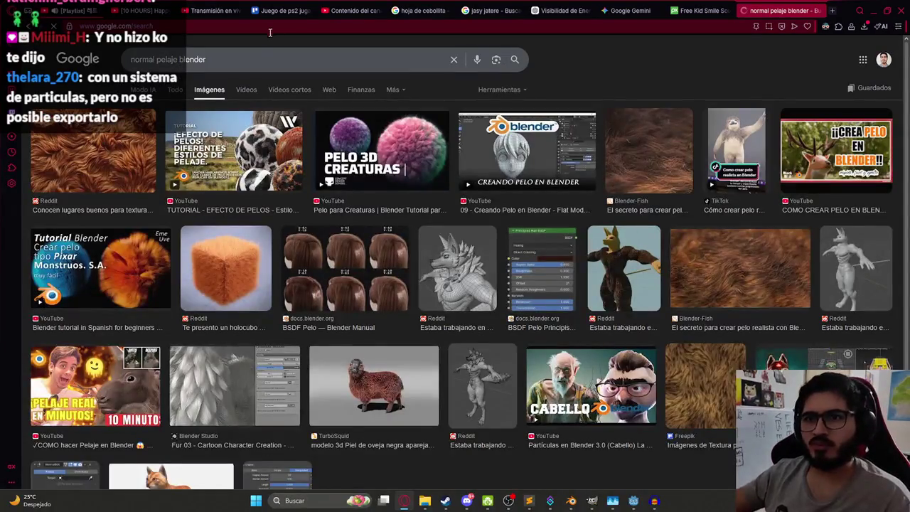
click(398, 138)
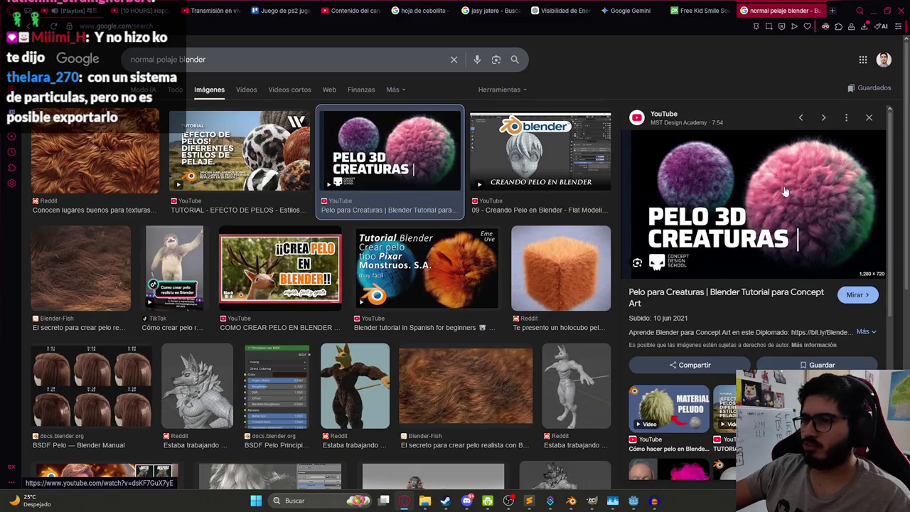
click(731, 292)
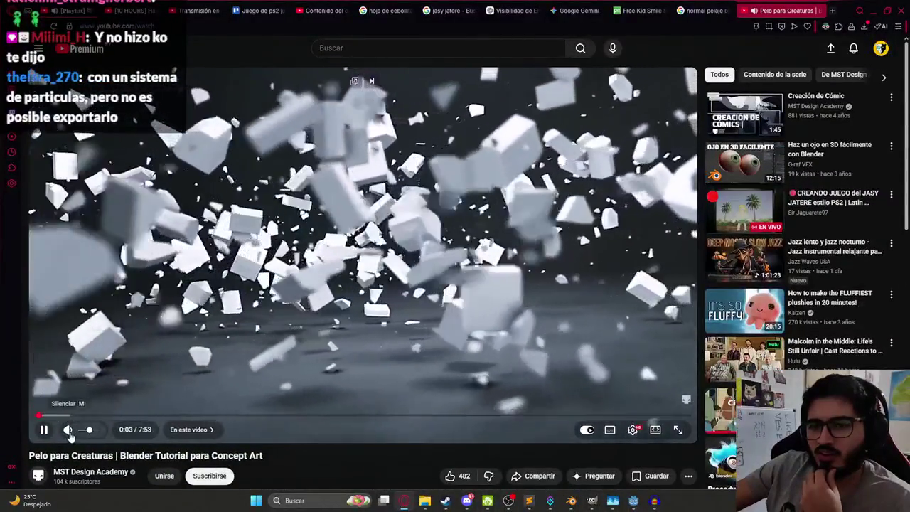
- Mute the fur tutorial, skip ahead to about 5:07, then close it and return to Blender
click(69, 436)
click(103, 415)
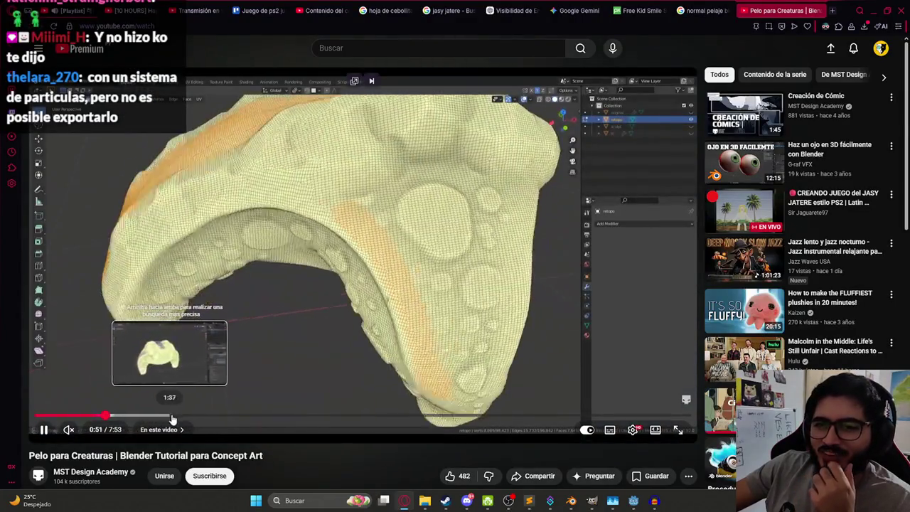
click(176, 418)
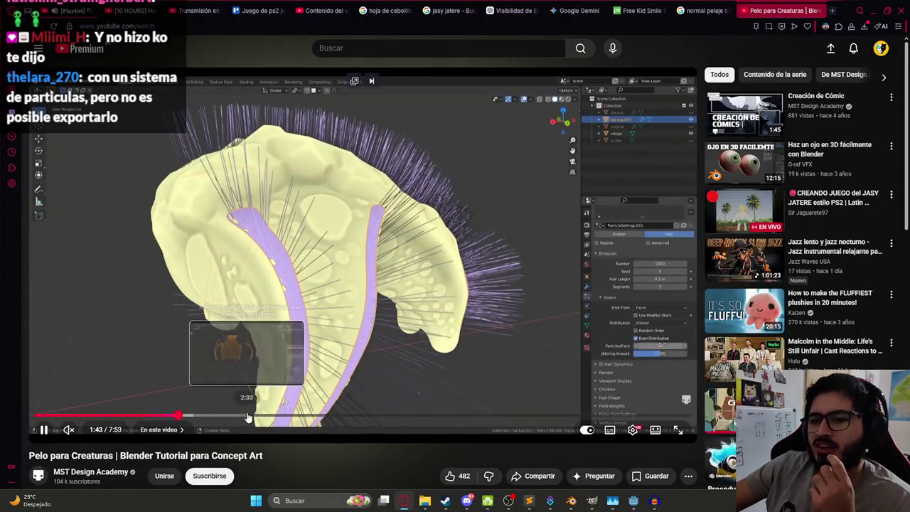
click(247, 417)
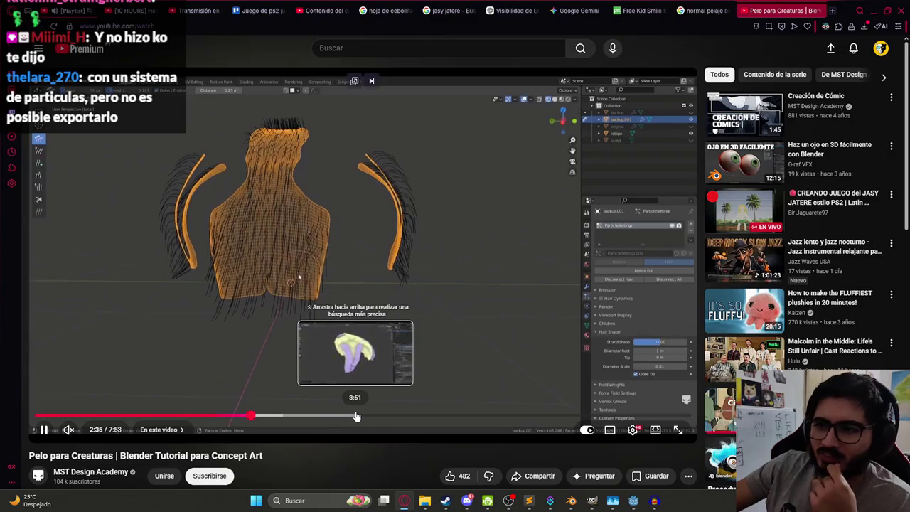
click(355, 416)
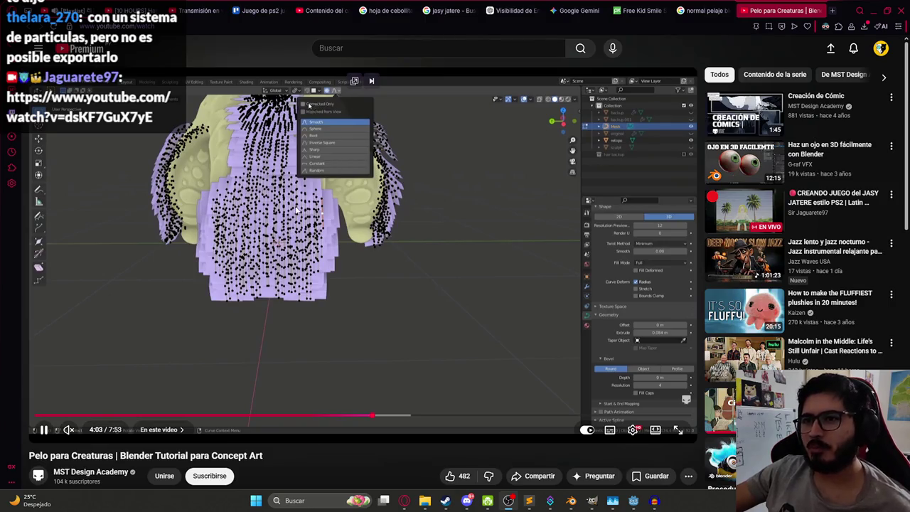
mouse_move(430, 415)
mouse_down()
mouse_move(406, 415)
mouse_move(460, 415)
mouse_up()
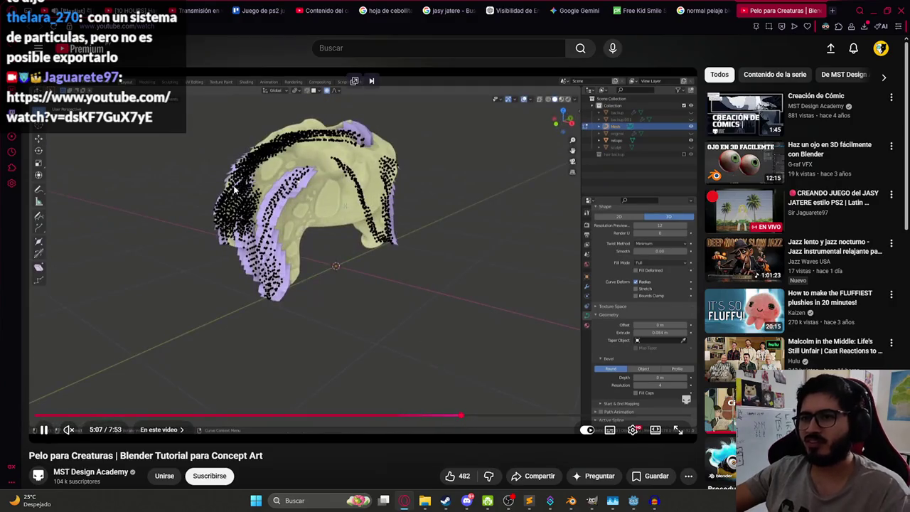
click(820, 11)
click(859, 10)
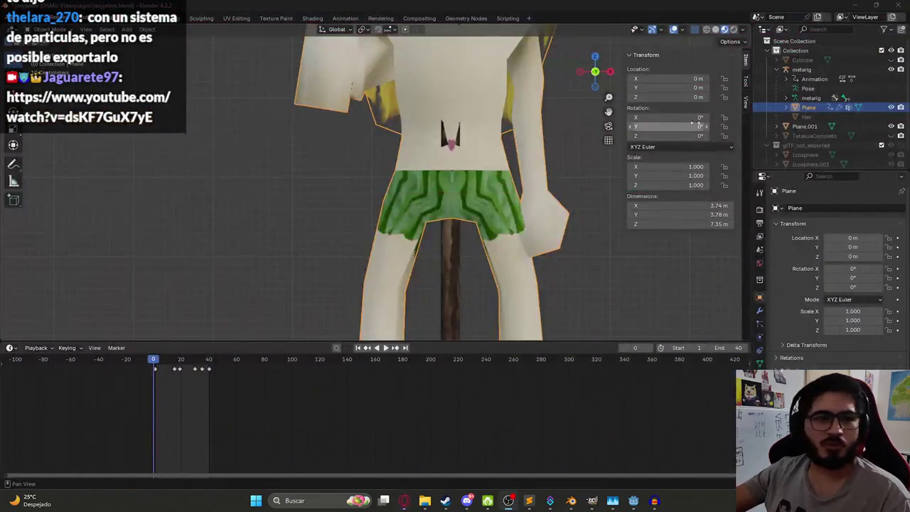
- Play back the animation, select the Plane.001 body mesh and save the Blender file
scroll(441, 158, down, 3)
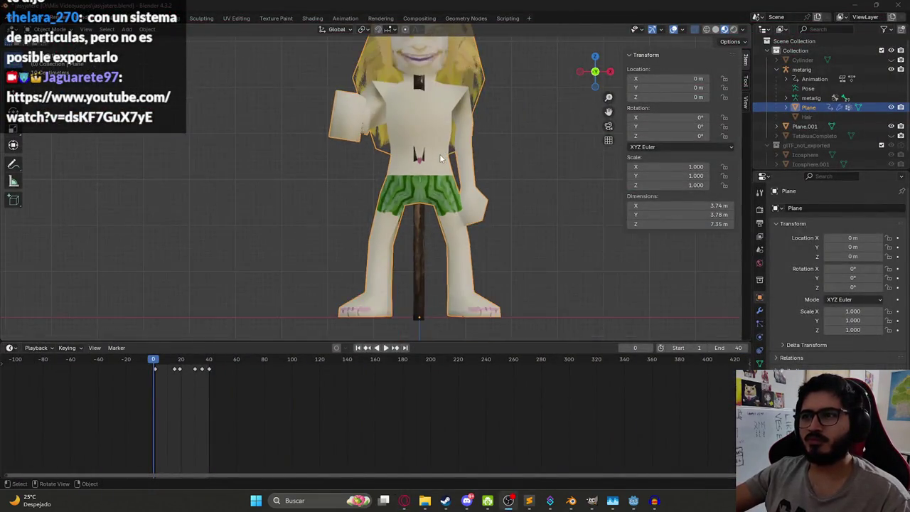
key(space)
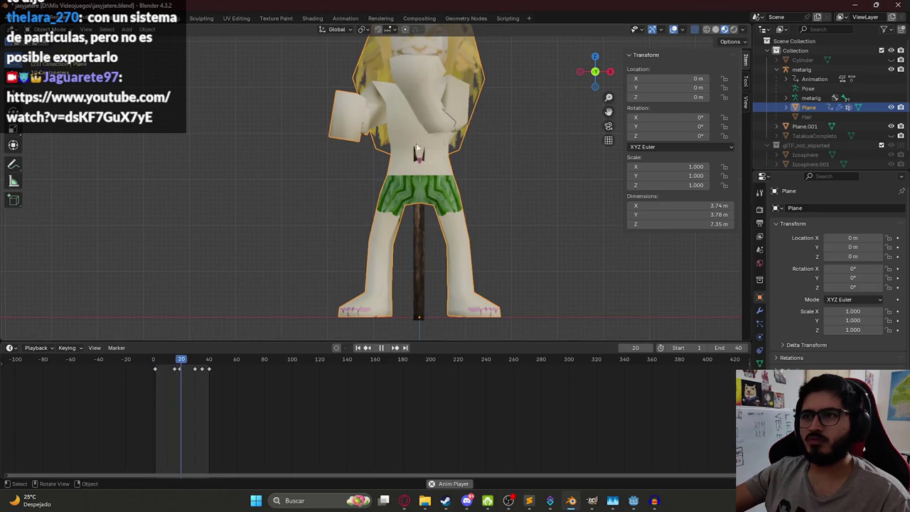
key(space)
scroll(327, 136, down, 3)
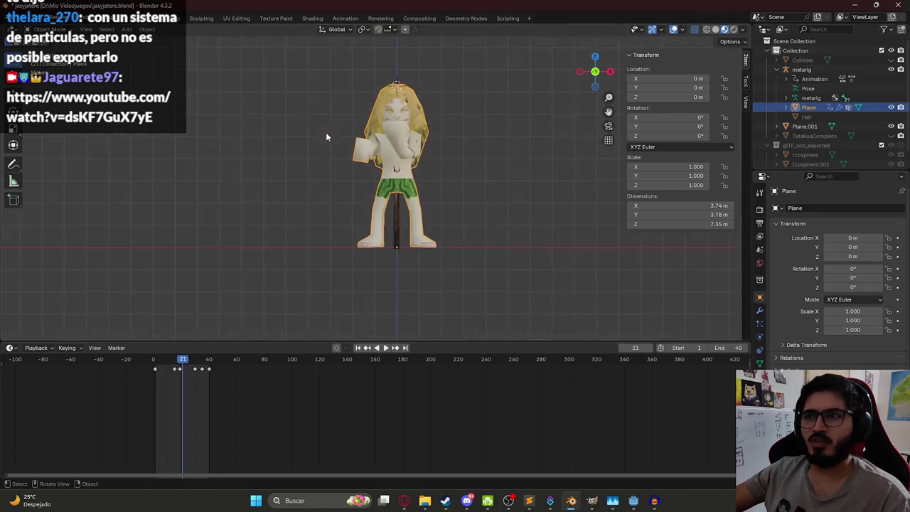
click(404, 239)
key(ctrl+s)
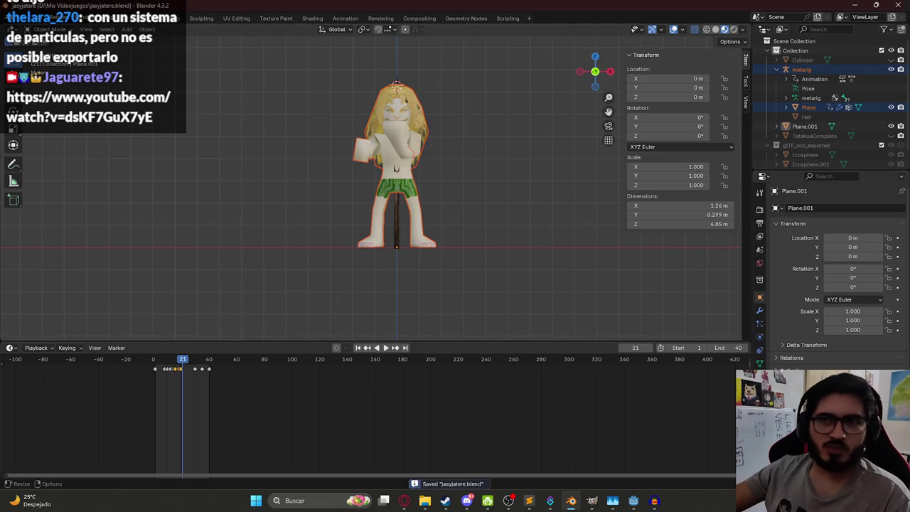
- Export the character as glTF 2.0 over jasyjatere.glb, then switch to Godot
click(21, 18)
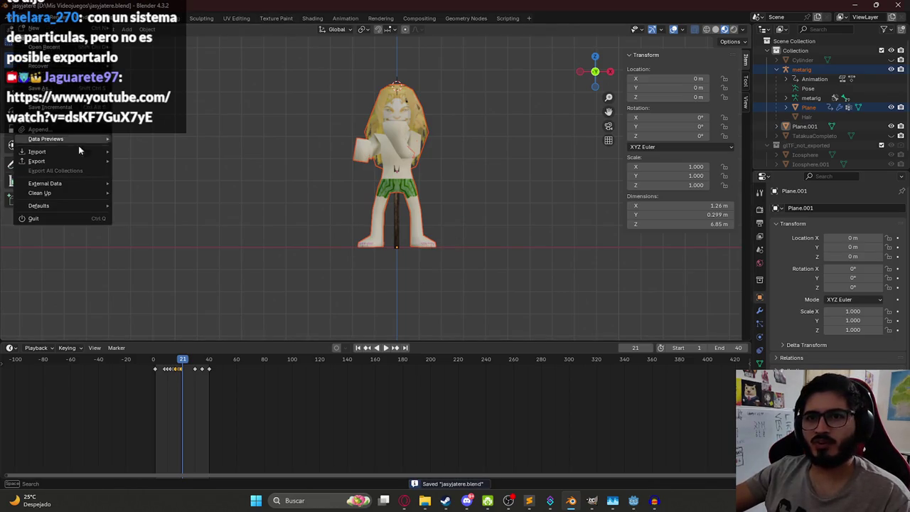
mouse_move(78, 158)
click(163, 254)
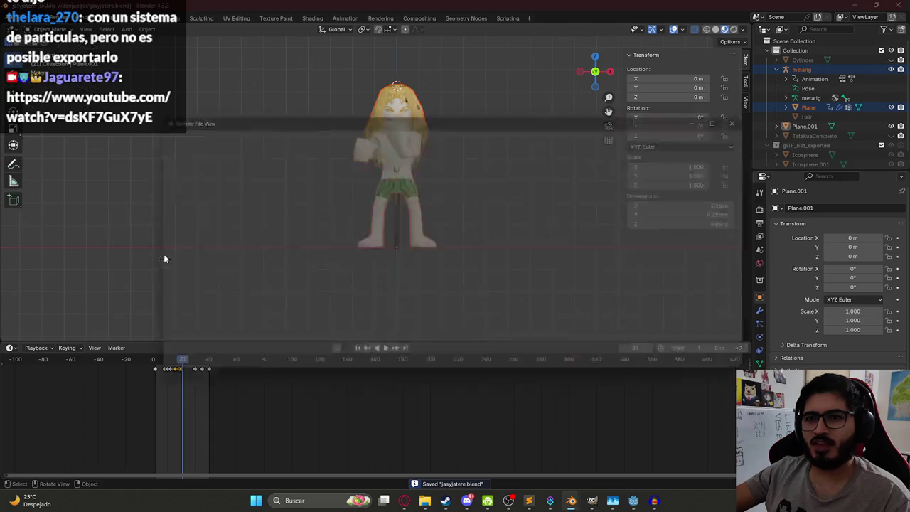
click(703, 197)
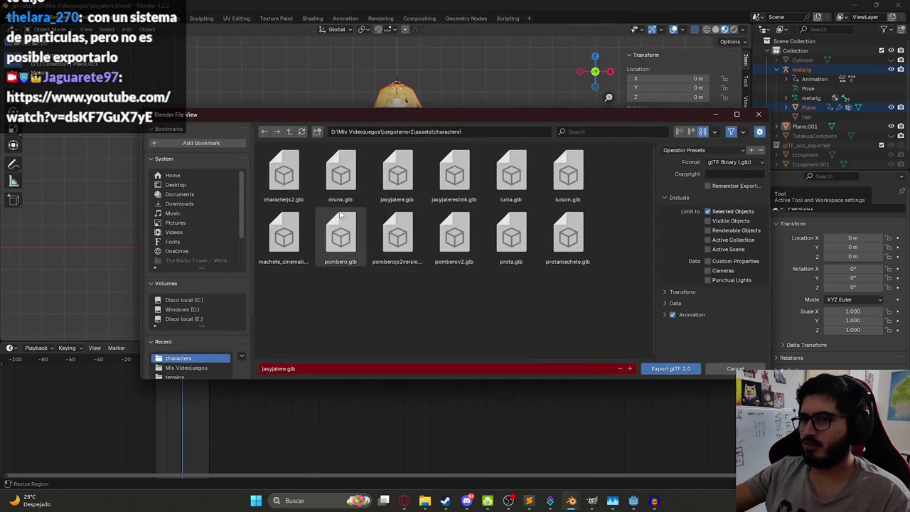
double_click(398, 174)
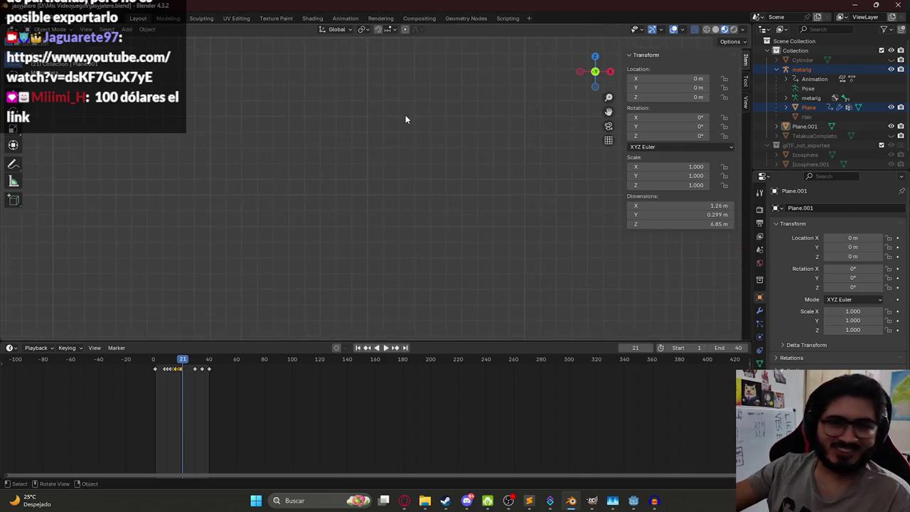
key(KP_Decimal)
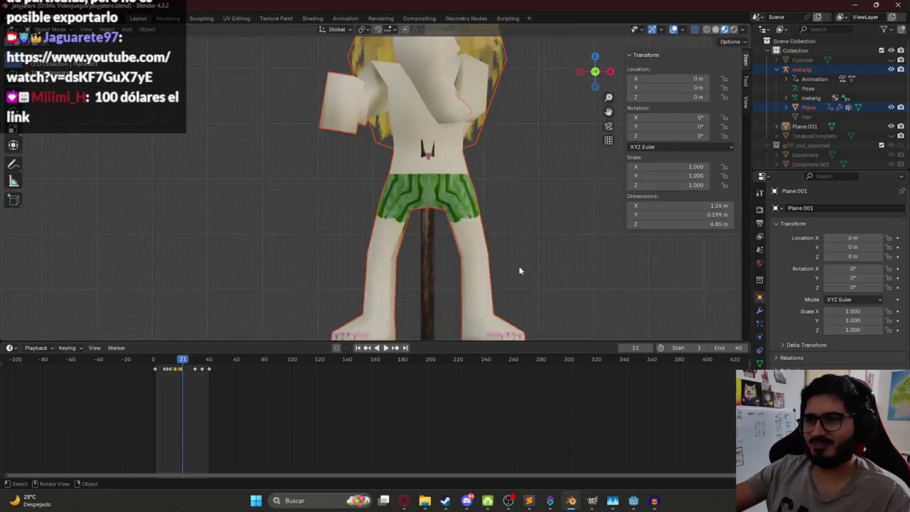
click(633, 500)
click(432, 175)
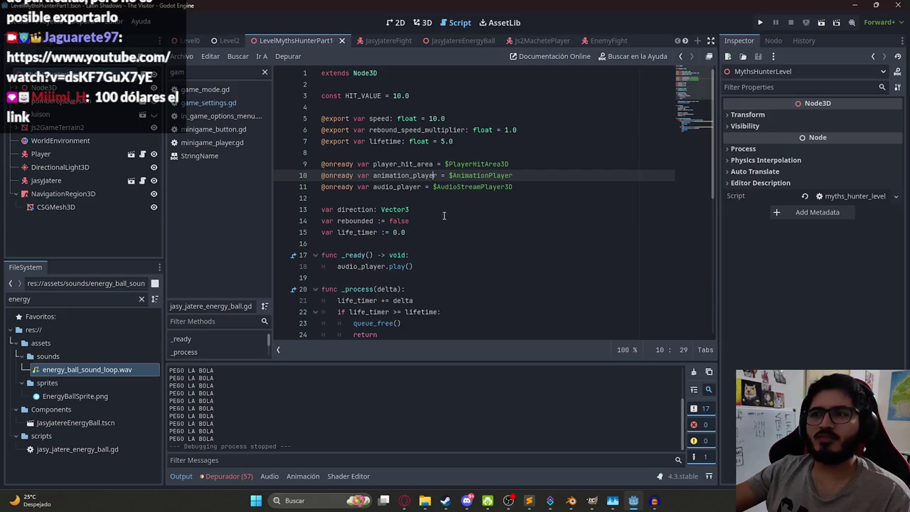
- Switch to the 3D view and step through the JasyJatereEnergyBall, Js2MachetePlayer and JasyJatereFight scene tabs
click(424, 24)
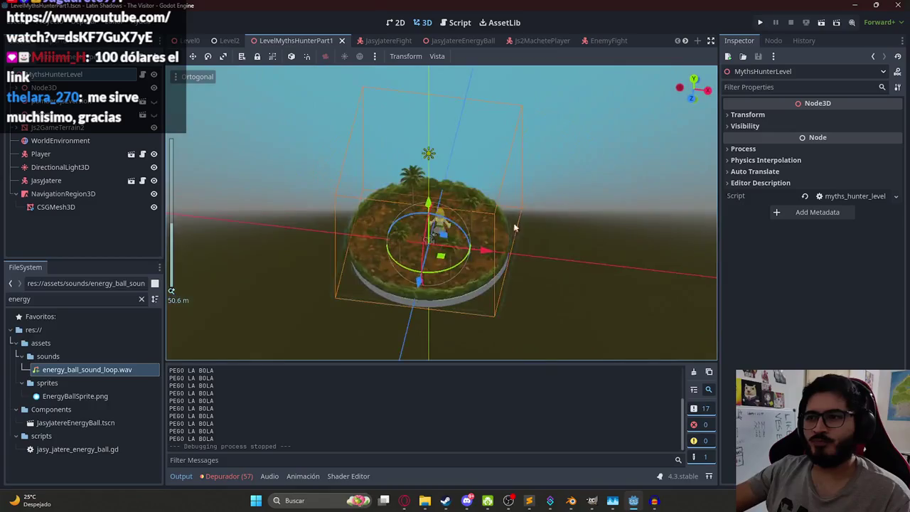
click(462, 40)
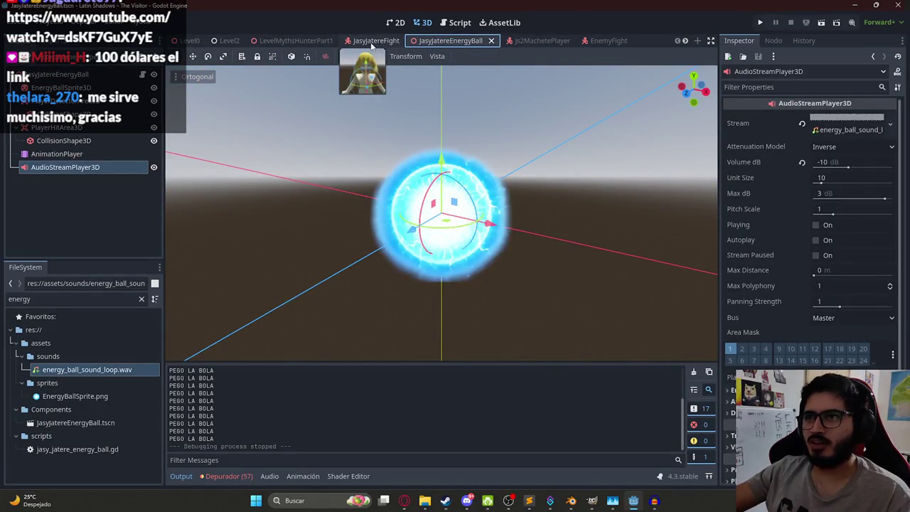
click(527, 43)
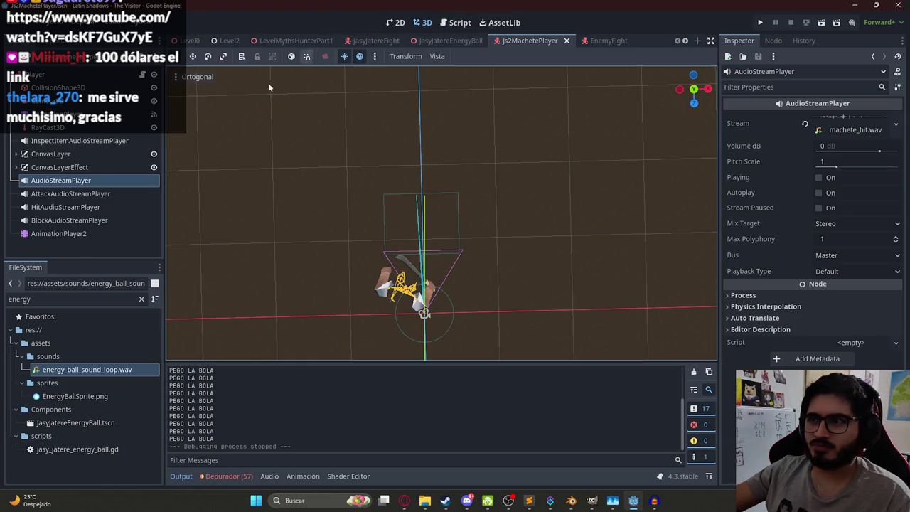
scroll(376, 105, down, 3)
click(467, 44)
click(376, 41)
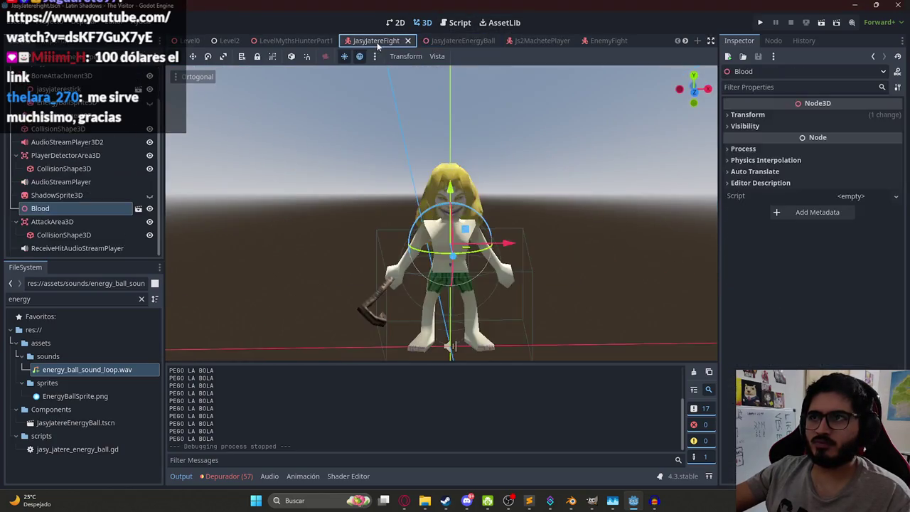
scroll(155, 90, up, 2)
scroll(60, 219, down, 2)
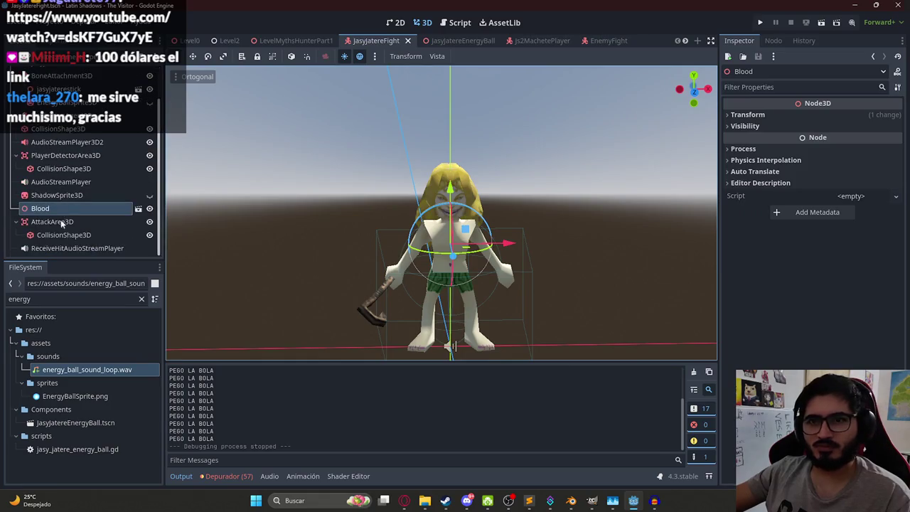
- Add an AudioStreamPlayer3D child to the Jasyjatere root, named LaughAudioStreamPlayer3D
click(61, 248)
scroll(107, 181, up, 2)
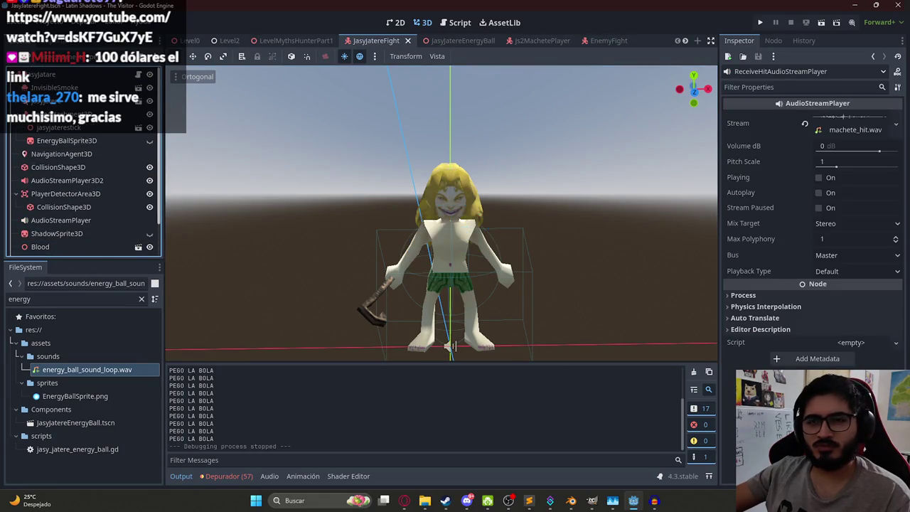
right_click(47, 77)
click(98, 105)
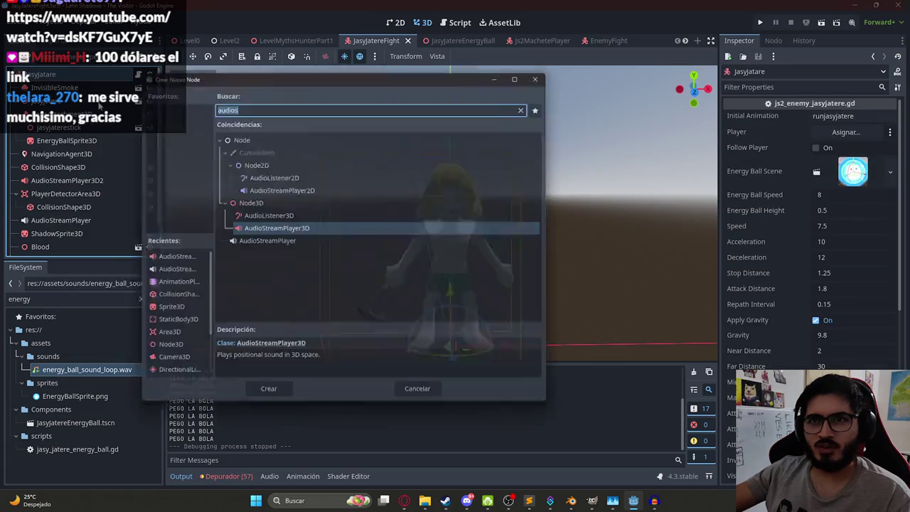
text(audi)
key(Down)
key(Return)
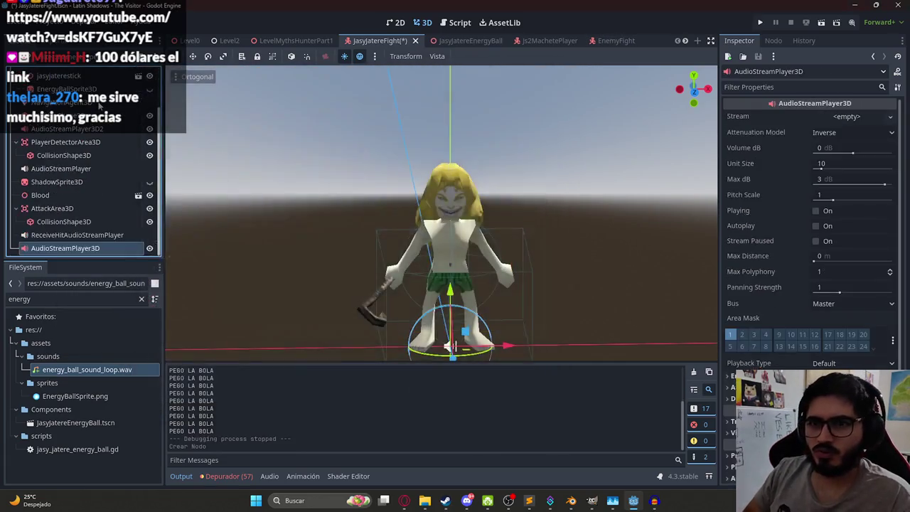
double_click(57, 247)
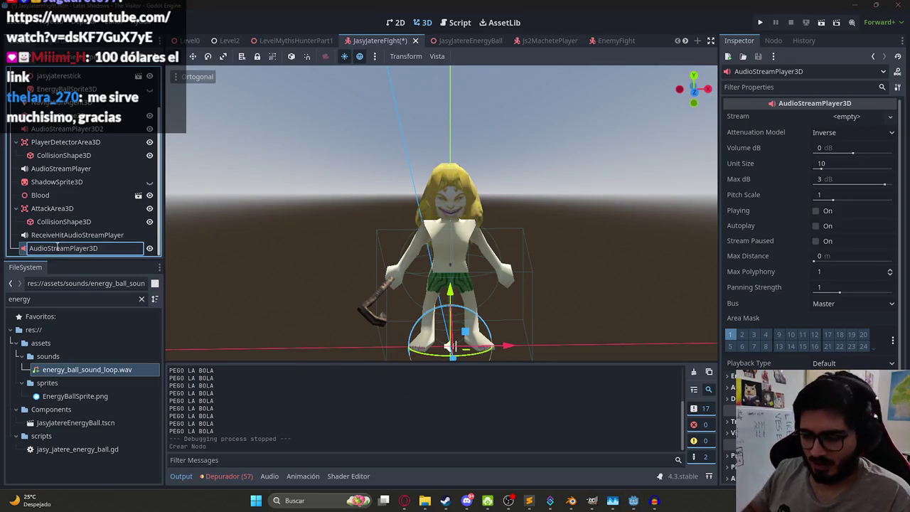
text(Laugh)
key(Return)
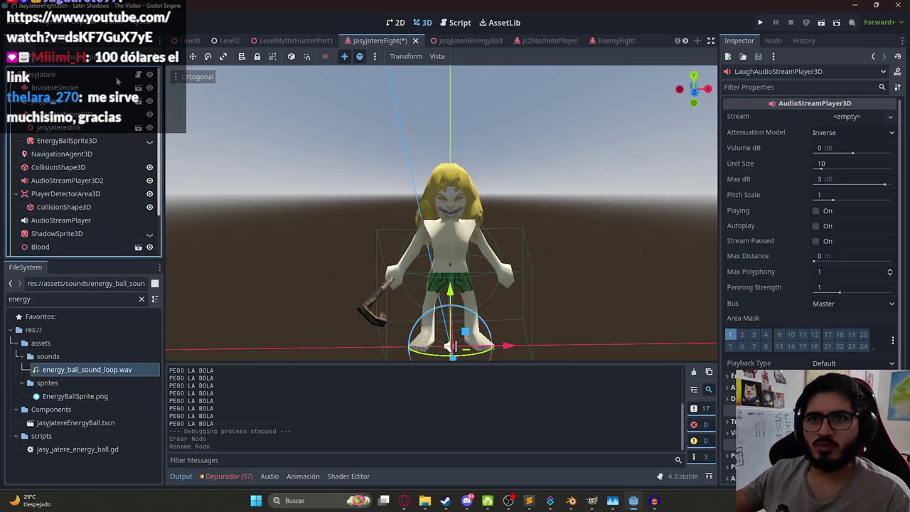
click(138, 75)
mouse_move(713, 294)
mouse_down()
mouse_move(695, 71)
mouse_move(695, 94)
mouse_up()
click(591, 164)
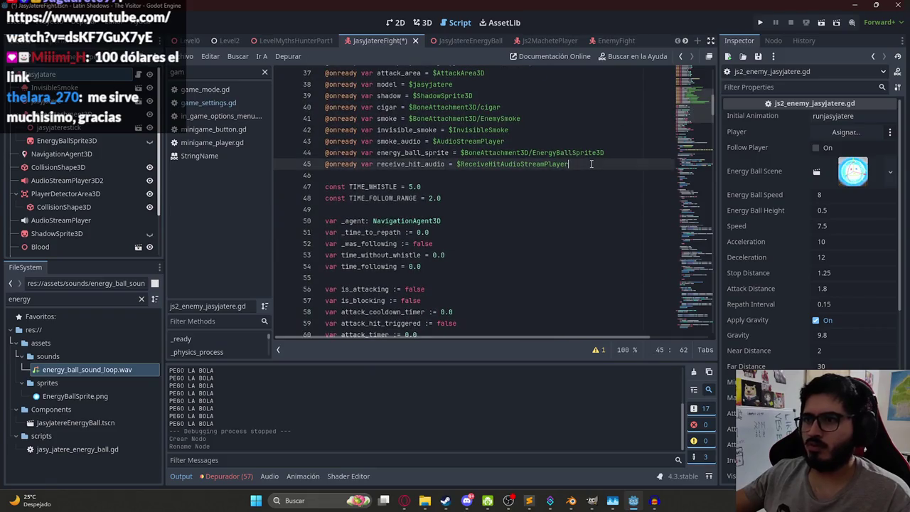
key(Return)
text(@onready var laugh_audio :=)
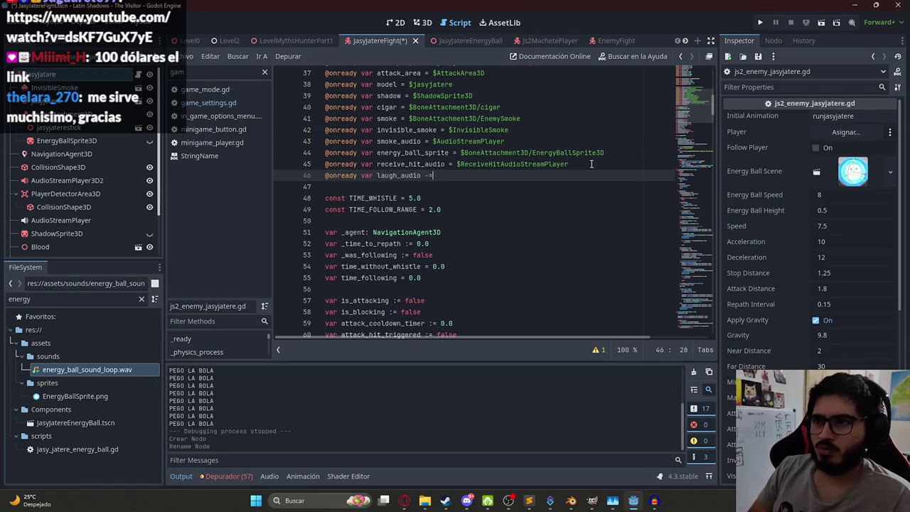
text($LaughAudioStreamPlayer3D)
key(ctrl+s)
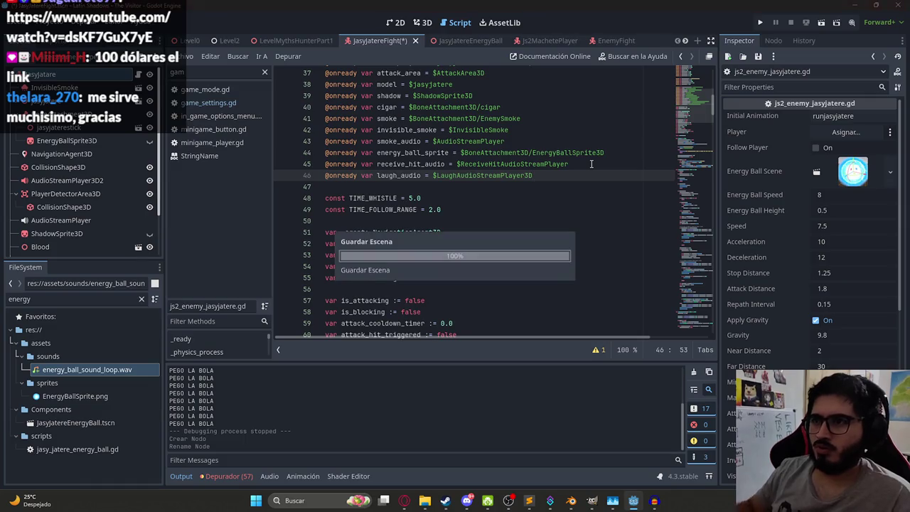
- Select the whole enemy script text and switch to the web browser
double_click(398, 177)
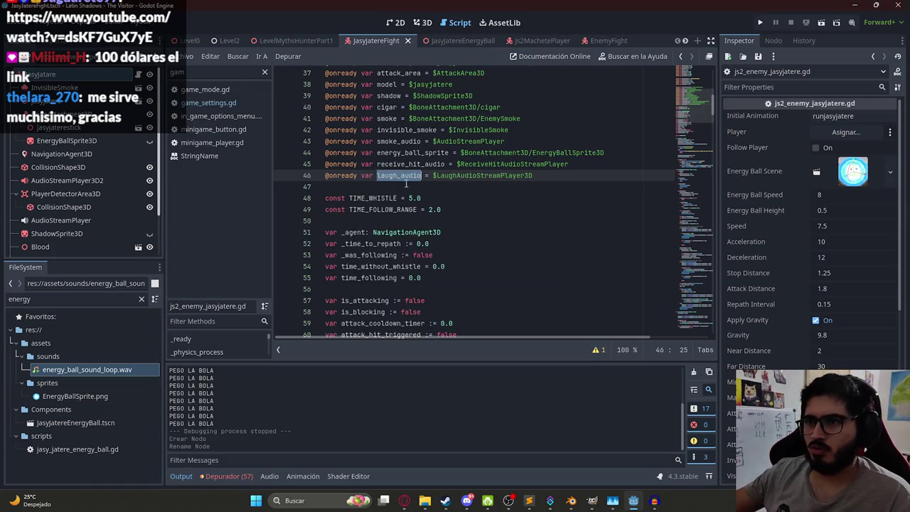
key(ctrl+a)
click(404, 500)
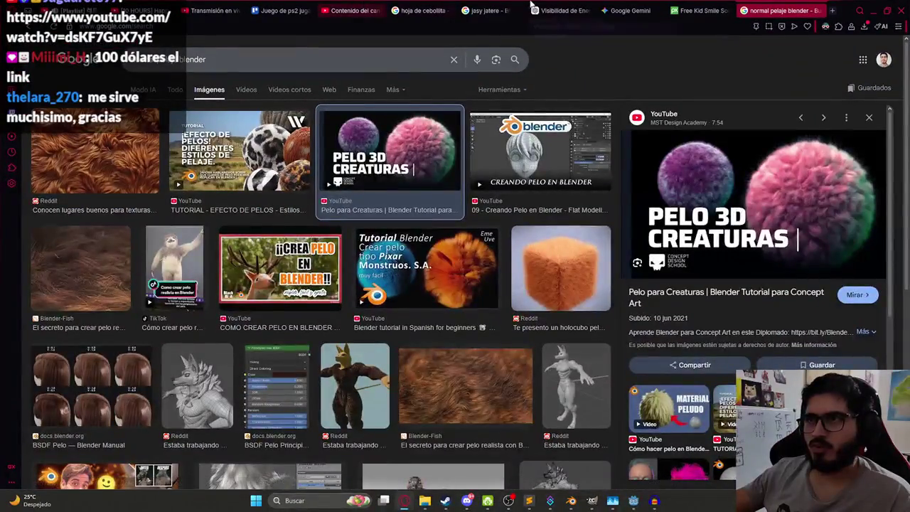
- Start a new ChatGPT chat with the pasted enemy script and begin the laugh request
click(575, 10)
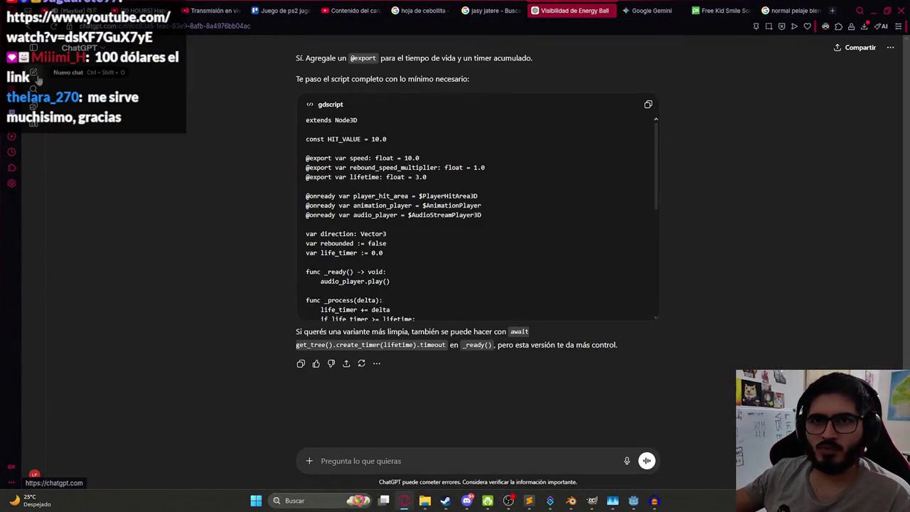
click(36, 74)
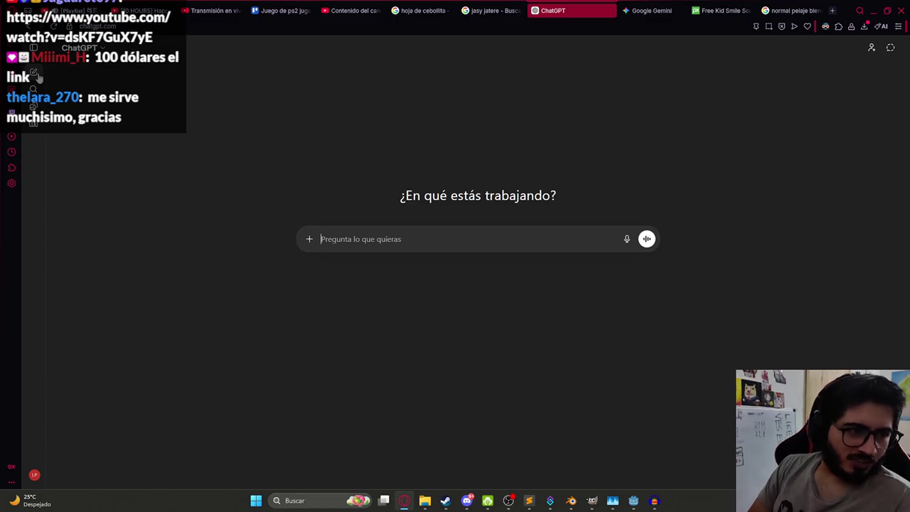
text(Quiero que)
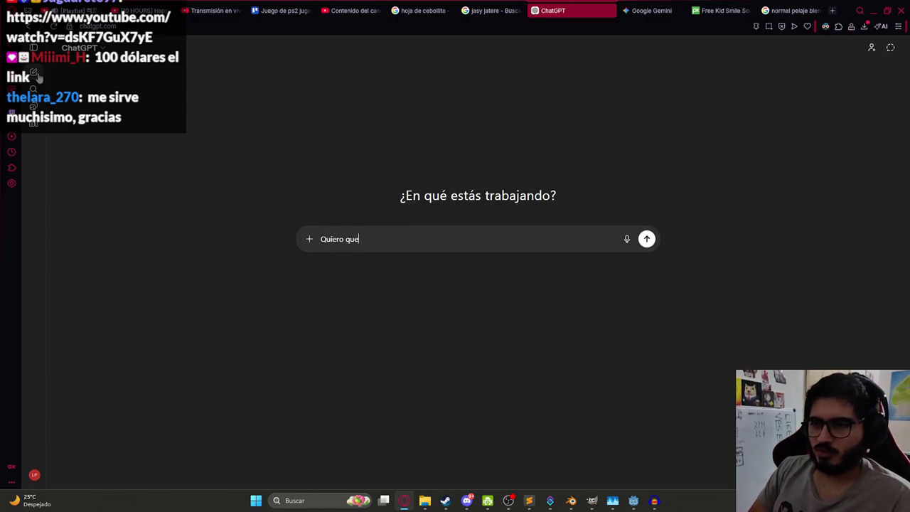
key(ctrl+v)
text(al)
key(BackSpace)
key(BackSpace)
key(BackSpace)
text(que)
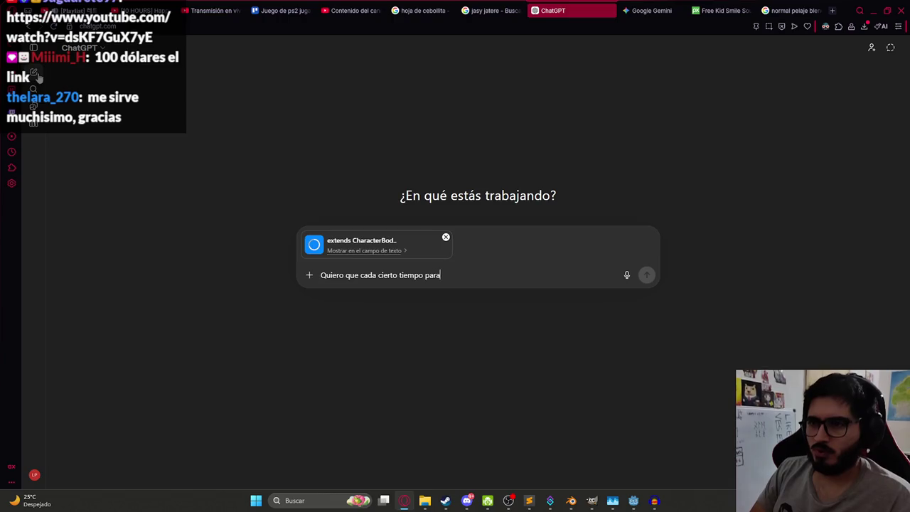
text(metrizable)
- Add laugh_audio.play() to the prompt, checked against the Godot script
key(alt+Tab)
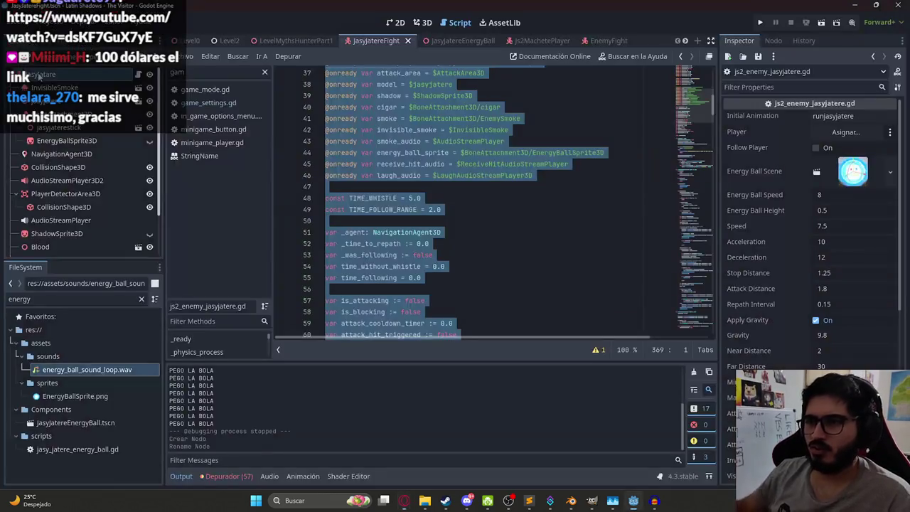
click(437, 141)
click(411, 178)
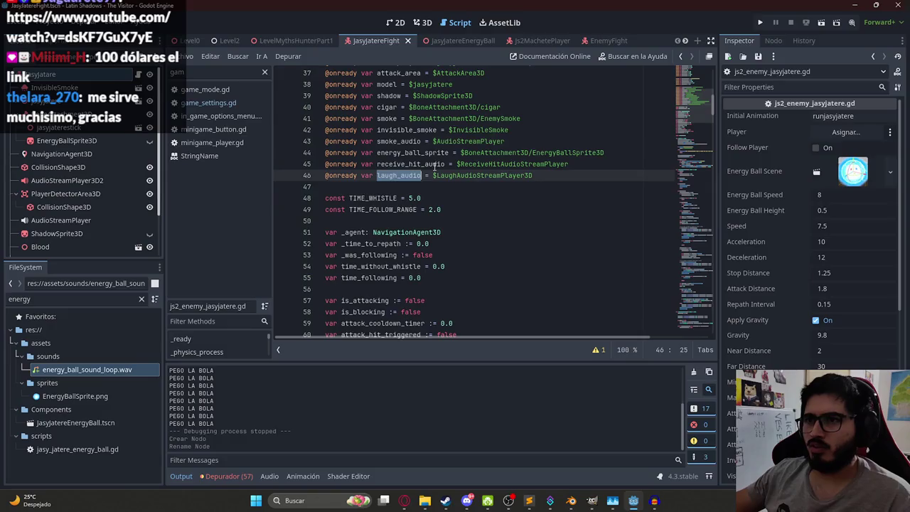
key(alt+Tab)
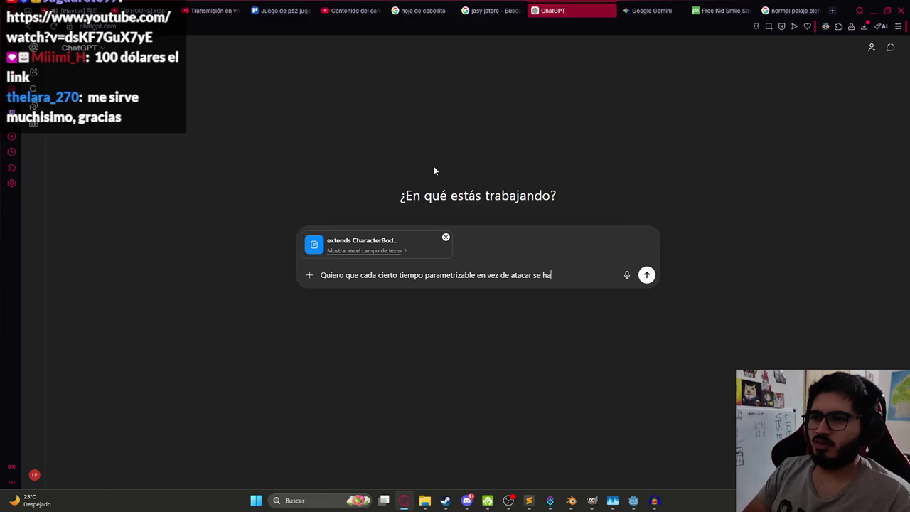
text(laugh_audio.play"()
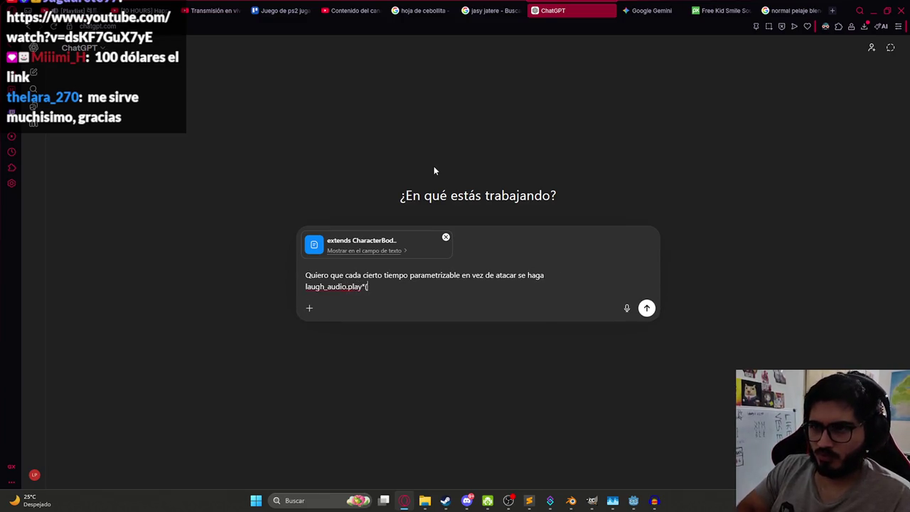
key(BackSpace)
text(())
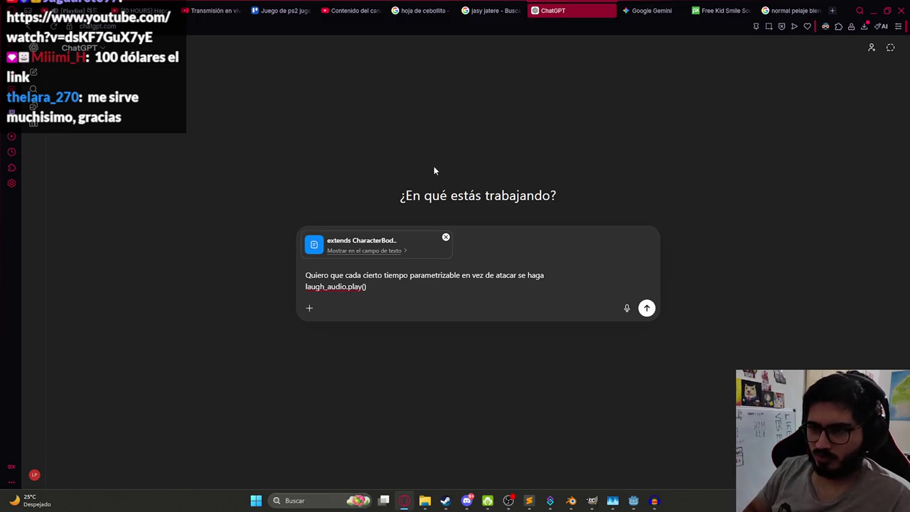
key(shift+Return)
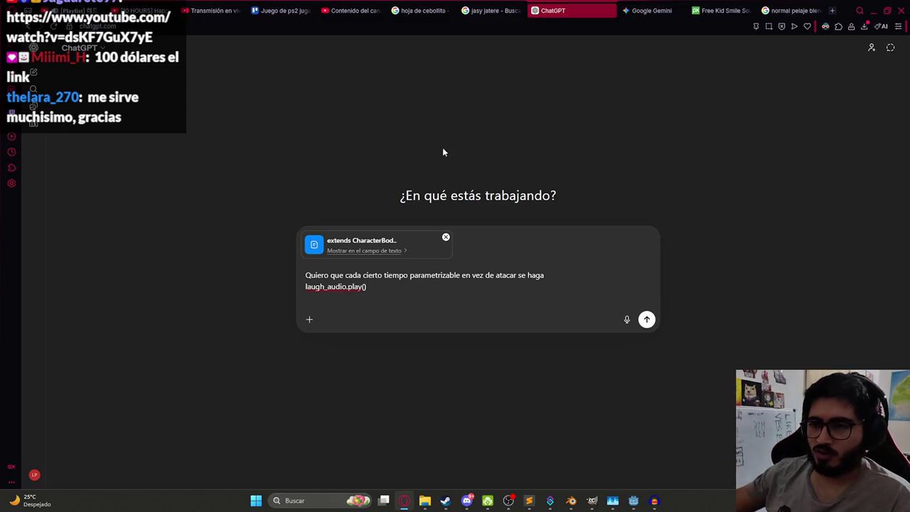
- Copy anim_player from the script, add anim_player LAUGH_ANIMATION to the prompt, and send it
key(alt+Tab)
key(ctrl+f)
text(ani)
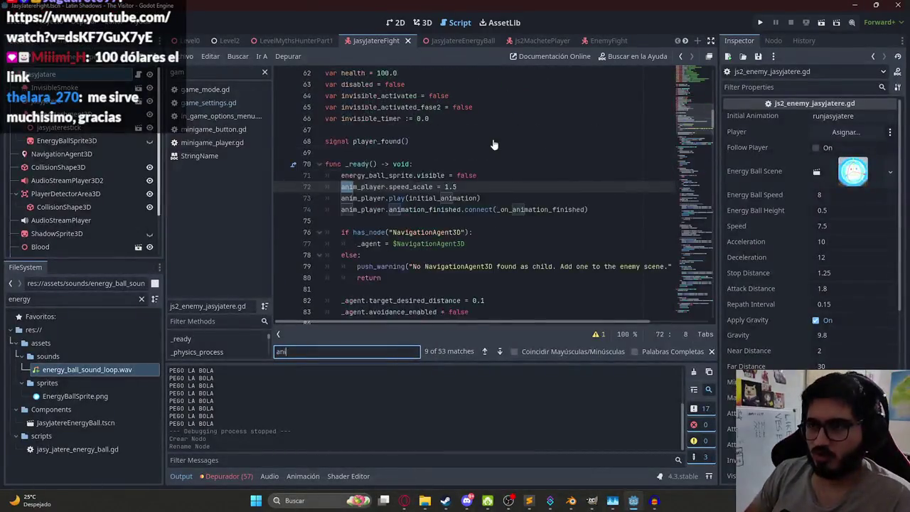
text(mation)
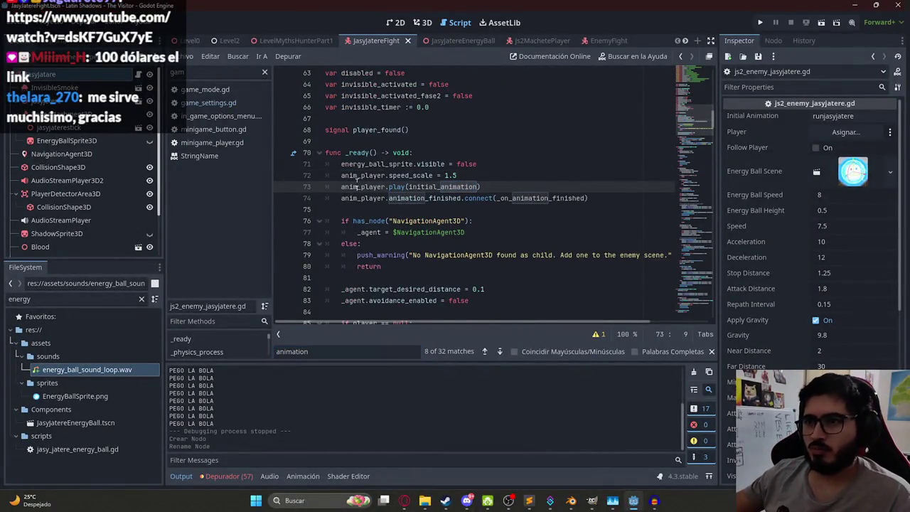
double_click(359, 186)
key(ctrl+c)
key(alt+Tab)
key(ctrl+v)
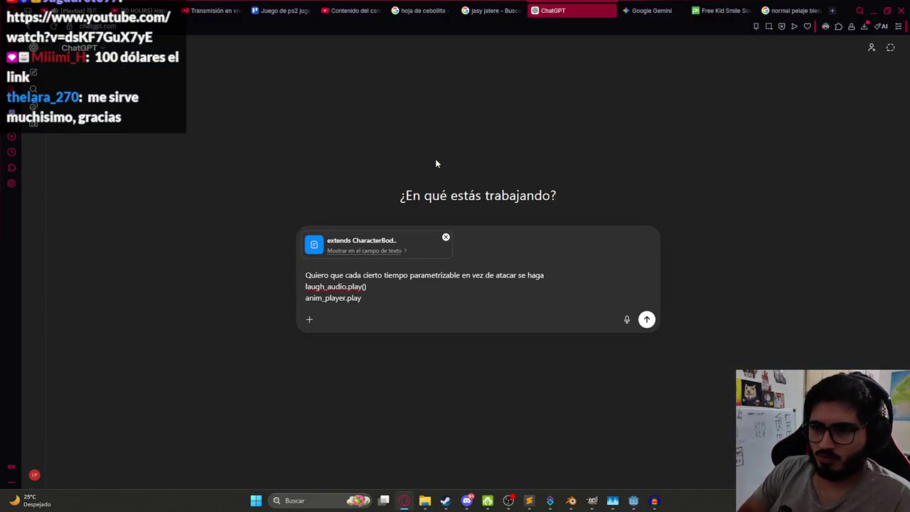
text(AUGH_ANIMATION)
key(Return)
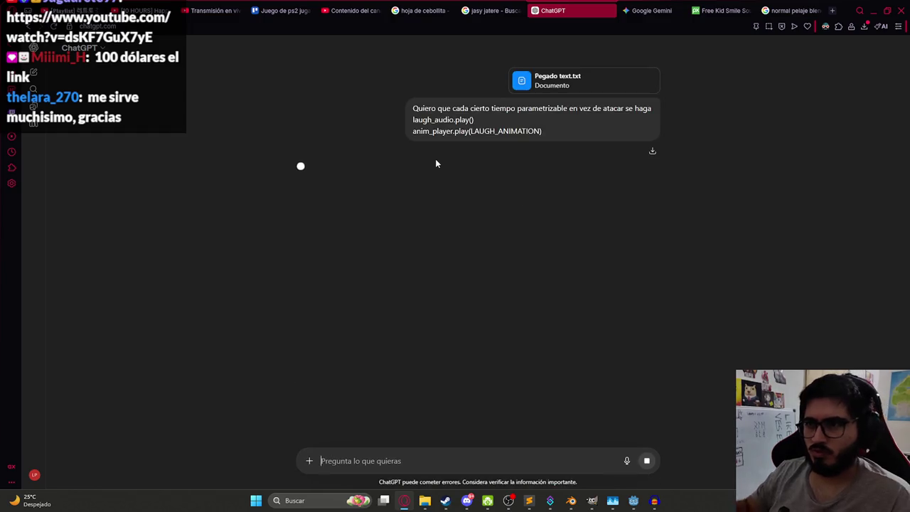
- Return to the Godot script and place the cursor at the end of the DEATH_ANIMATION line
key(alt+Tab)
drag(713, 135, 699, 89)
click(524, 104)
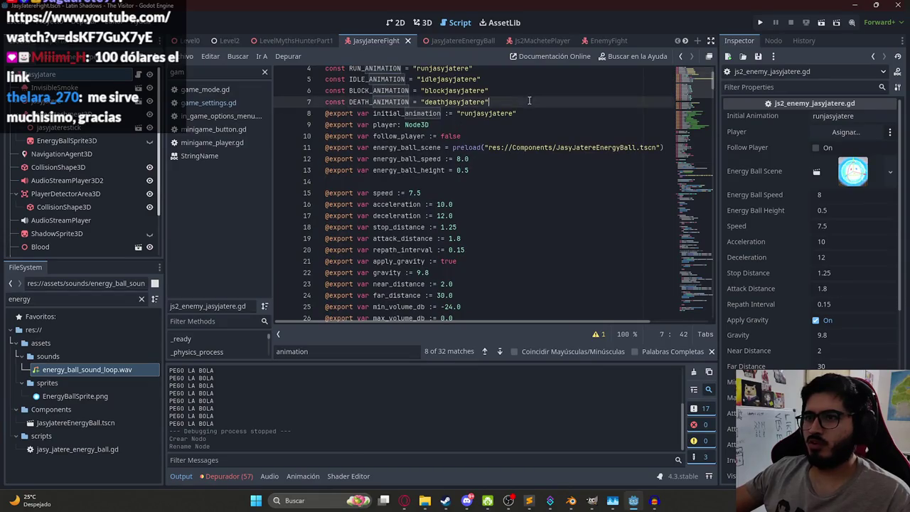
- Add const LAUGH_ANIMATION = "laughjasyjatere" below DEATH_ANIMATION, copying the name from Blender's action, and save
key(Return)
text(onst LAUGH_ANIMATI)
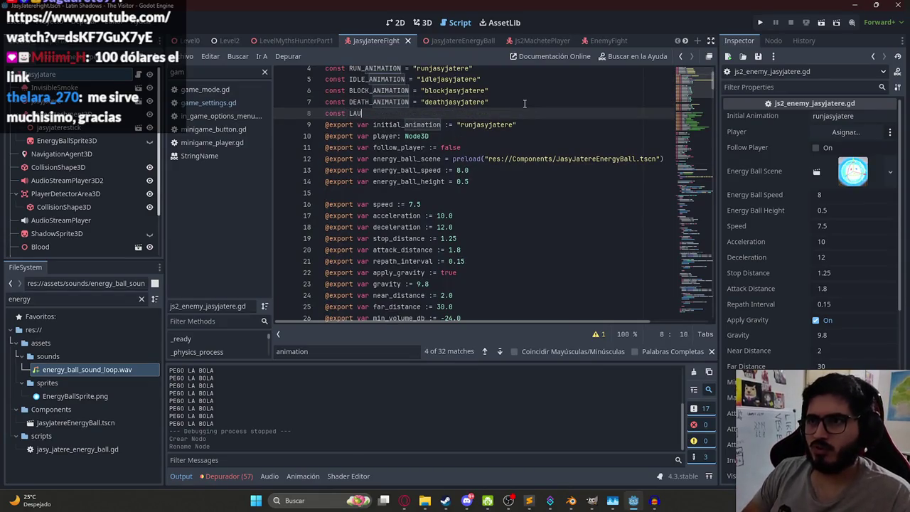
text(ON = ")
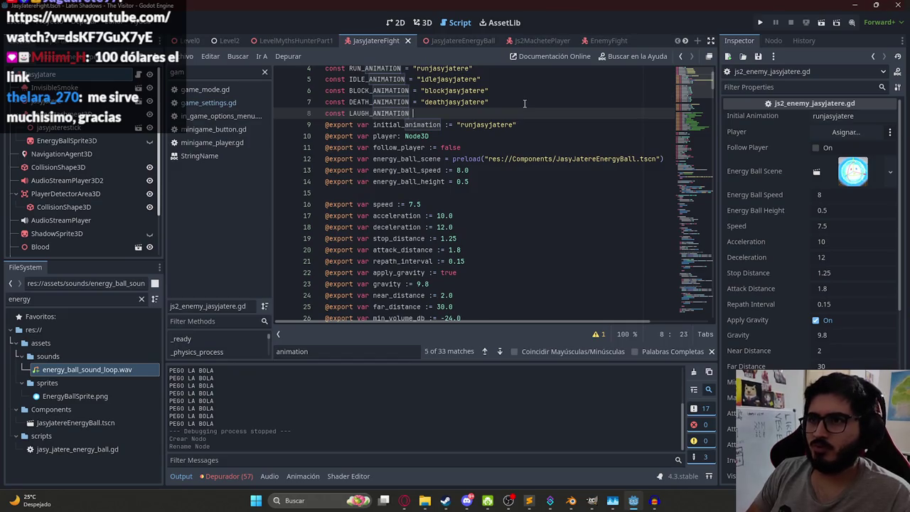
text(lau)
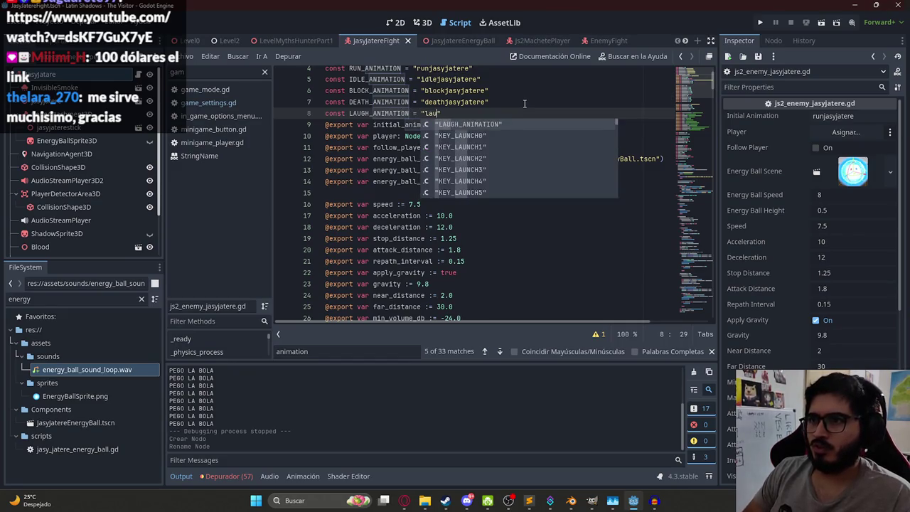
text(ght)
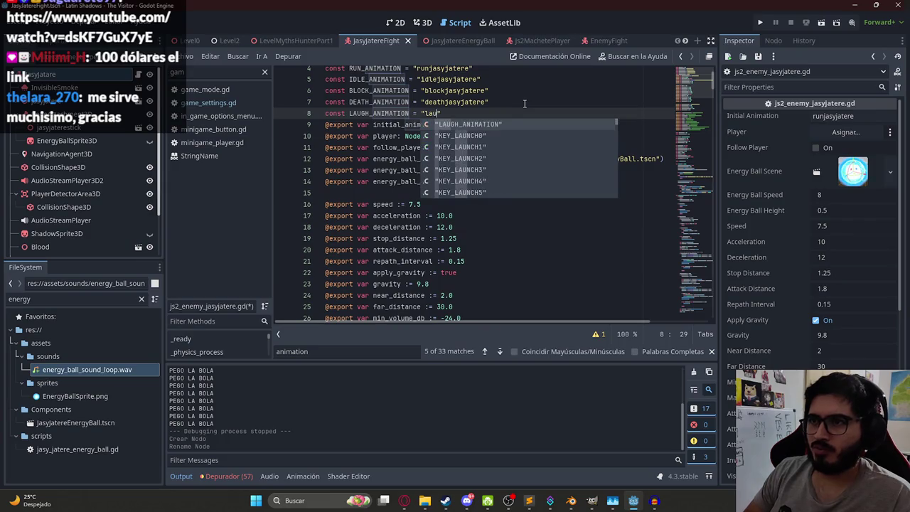
text(_)
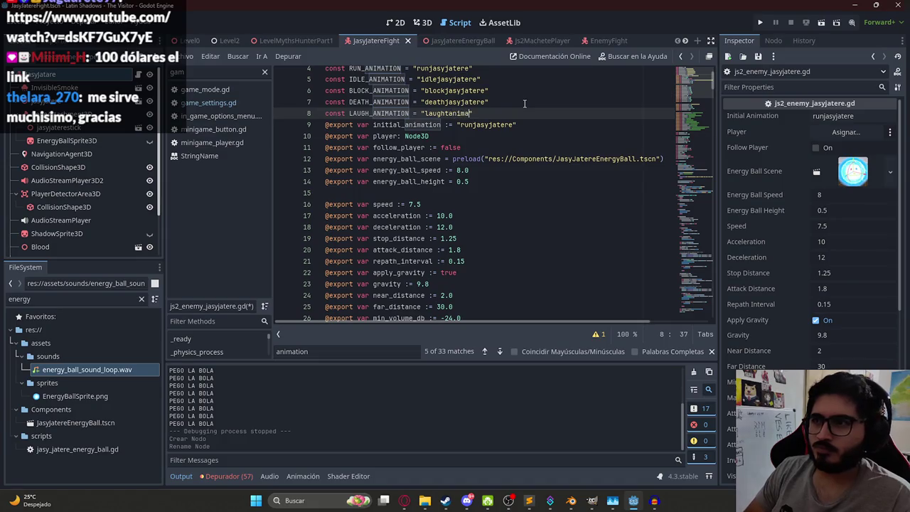
click(571, 501)
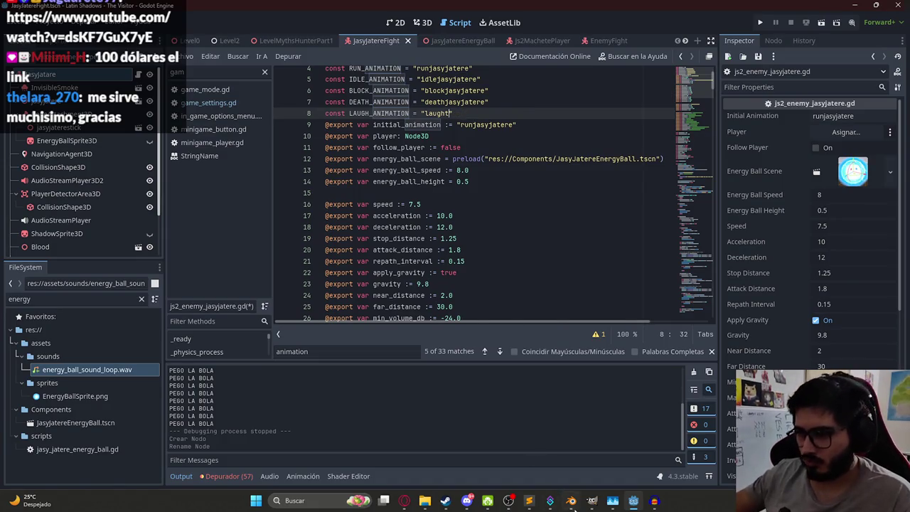
click(345, 18)
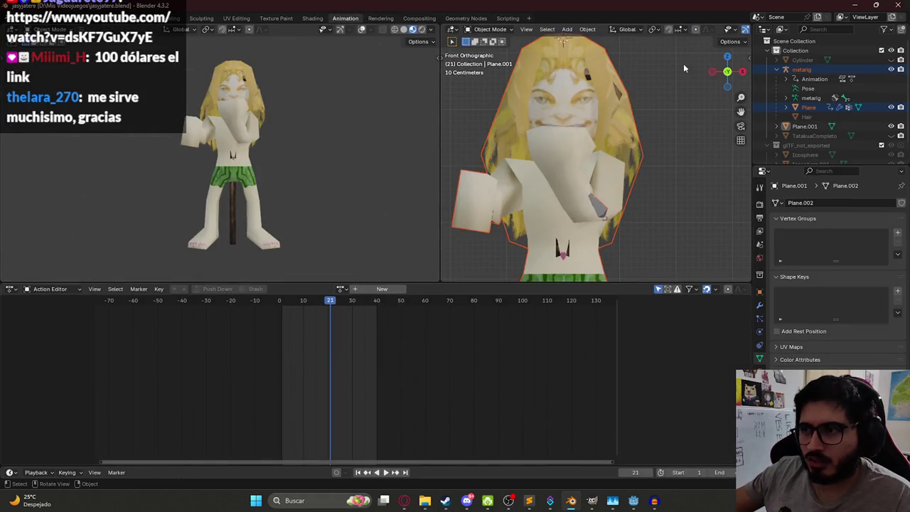
click(801, 69)
click(373, 289)
key(alt+Tab)
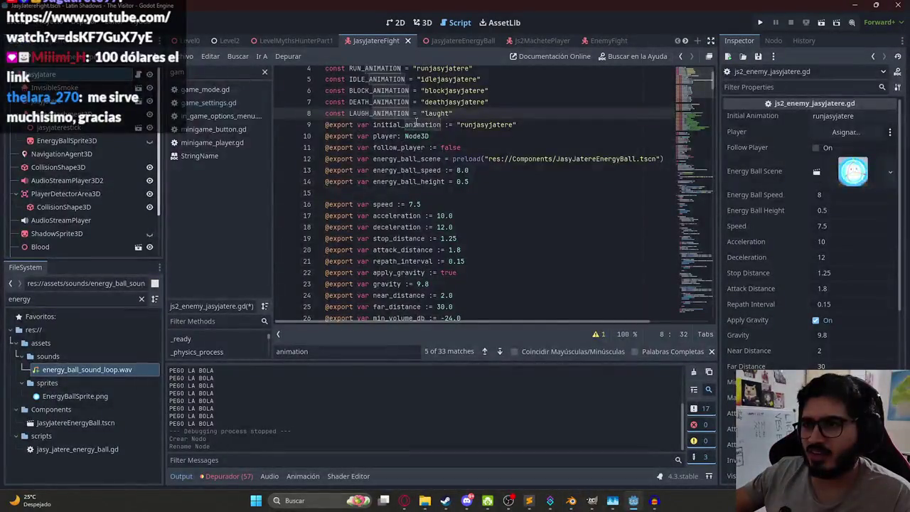
key(ctrl+v)
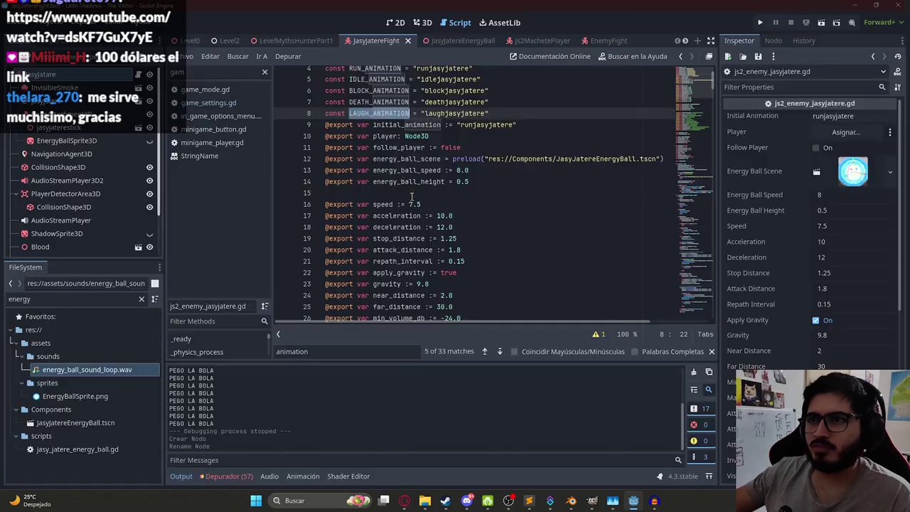
key(alt+Tab)
click(403, 501)
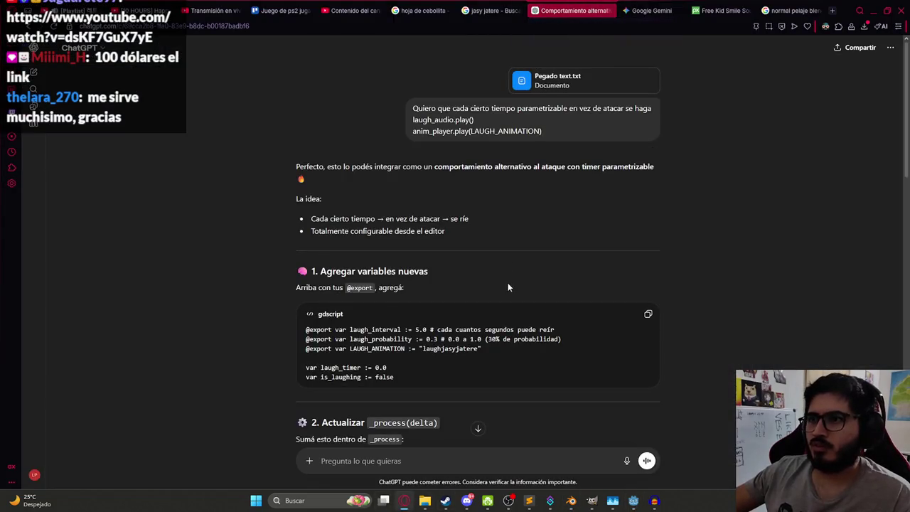
- Paste ChatGPT's laugh variable block below energy_ball_height in the enemy script
scroll(517, 205, down, 3)
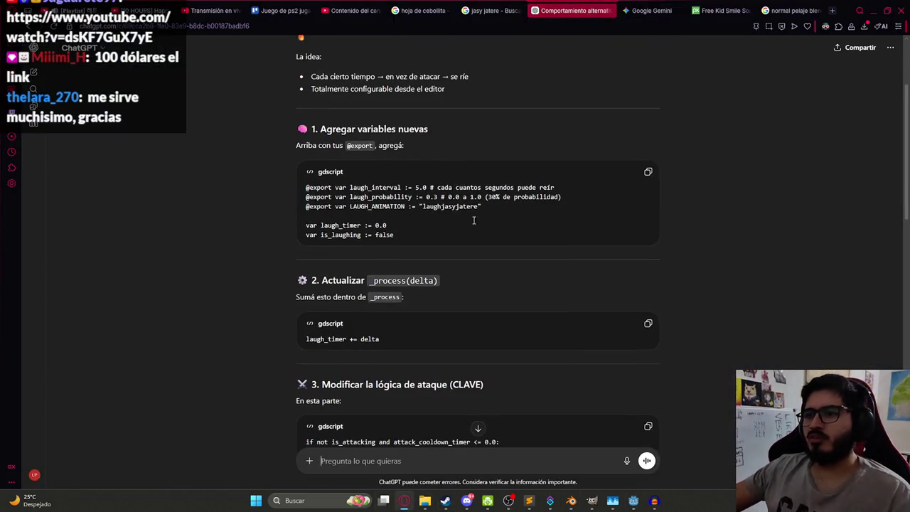
drag(436, 237, 297, 190)
key(ctrl+c)
key(alt+Tab)
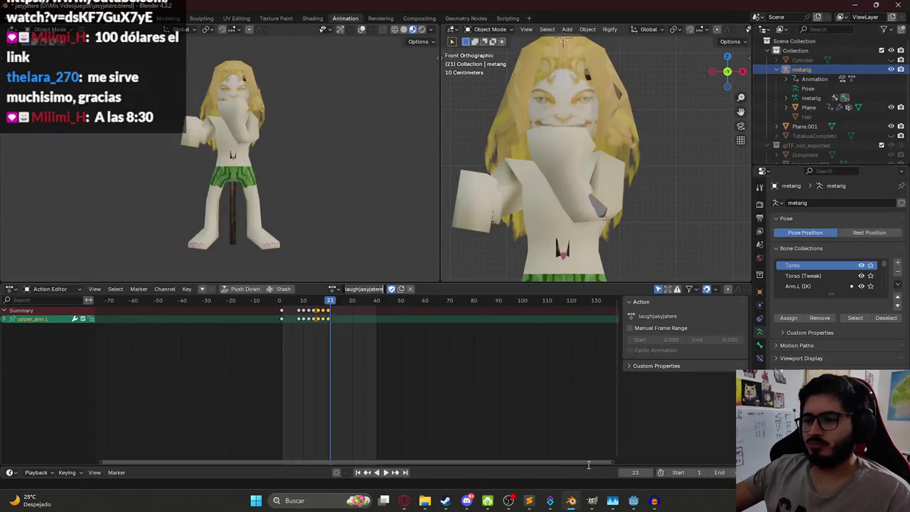
key(alt+Tab)
click(633, 500)
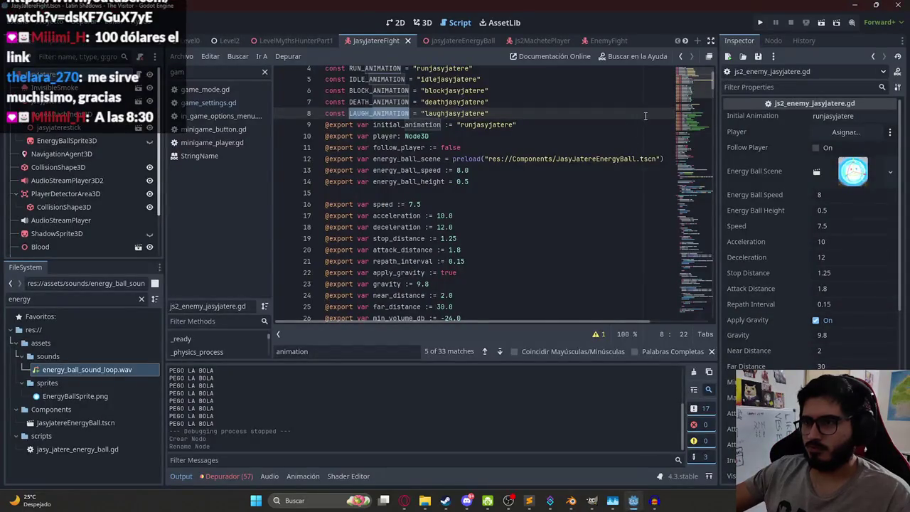
scroll(568, 135, down, 2)
scroll(497, 142, up, 1)
click(486, 147)
key(Return)
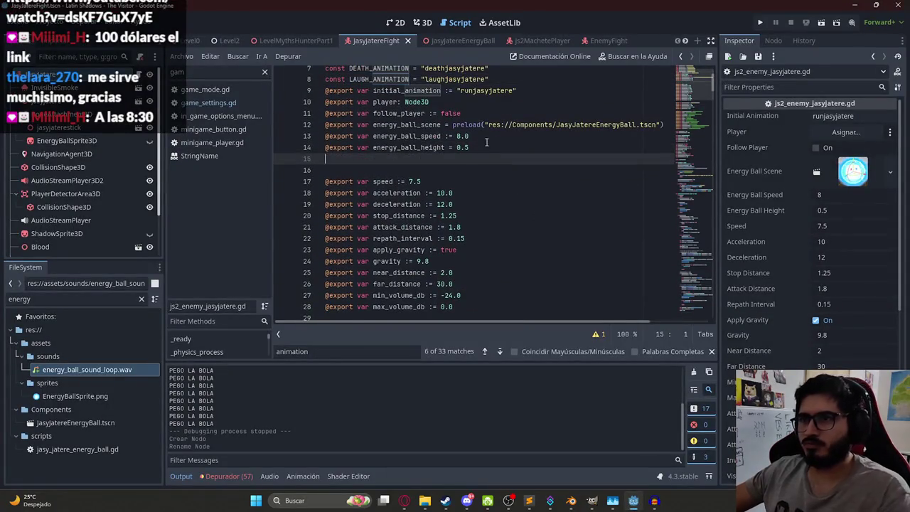
key(ctrl+v)
- Remove the duplicate LAUGH_ANIMATION and move laugh_timer and is_laughing below invisible_timer
key(shift+Up)
key(shift+Home)
key(BackSpace)
key(BackSpace)
key(BackSpace)
click(445, 181)
drag(553, 183, 288, 187)
key(BackSpace)
key(BackSpace)
scroll(431, 207, down, 10)
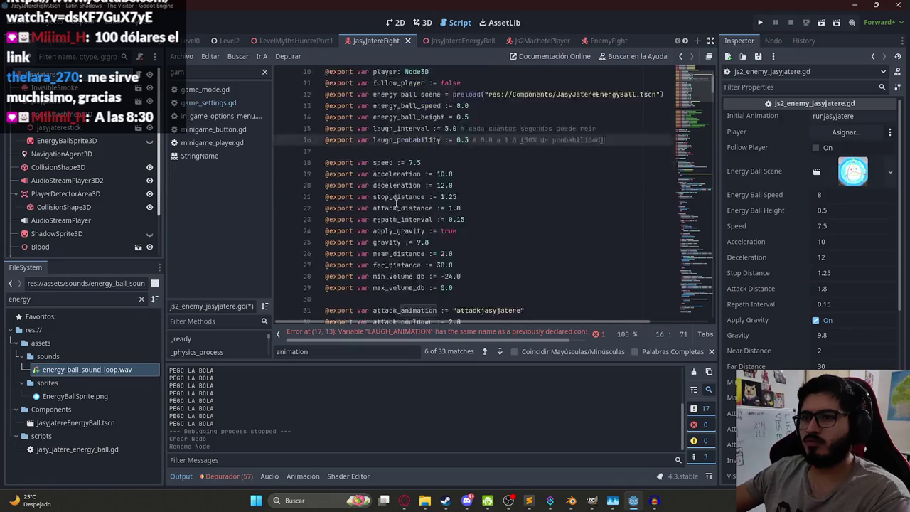
scroll(461, 174, down, 1)
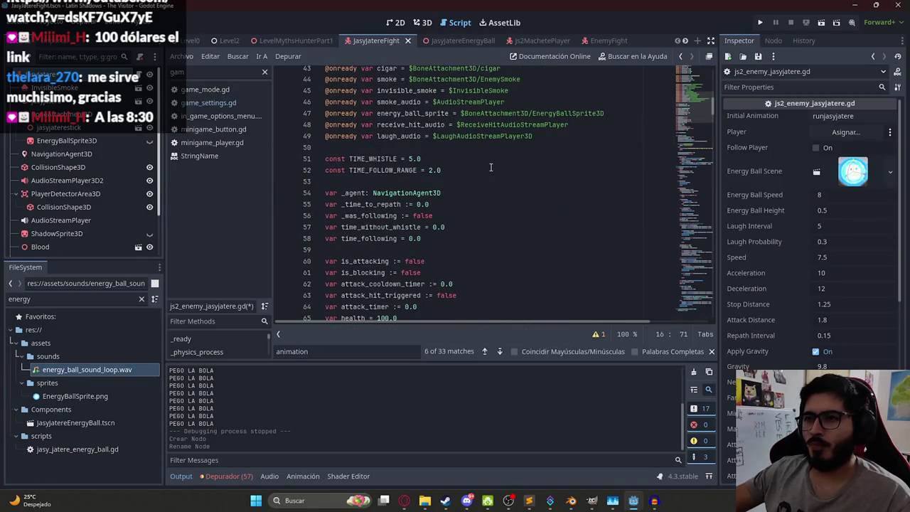
scroll(473, 214, down, 5)
click(452, 193)
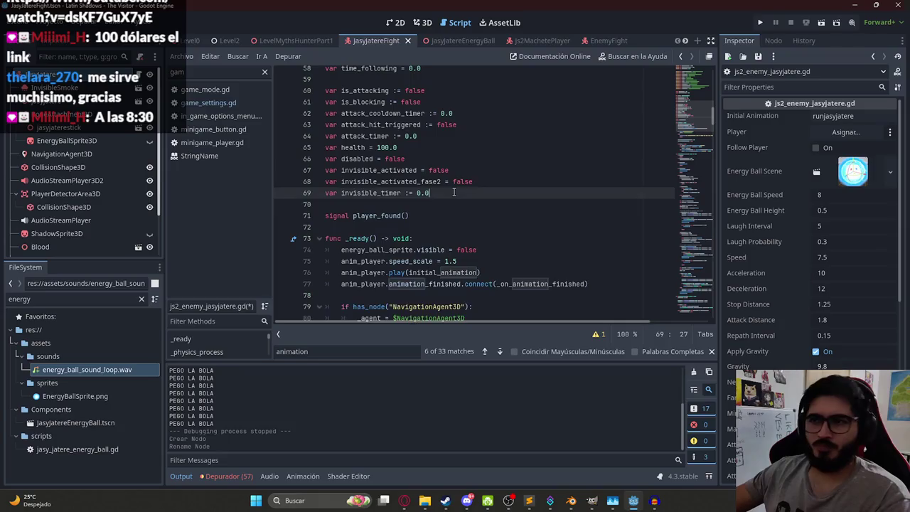
key(Return)
key(Return)
key(ctrl+v)
- Copy ChatGPT's _process step text and search the script for _process
key(alt+Tab)
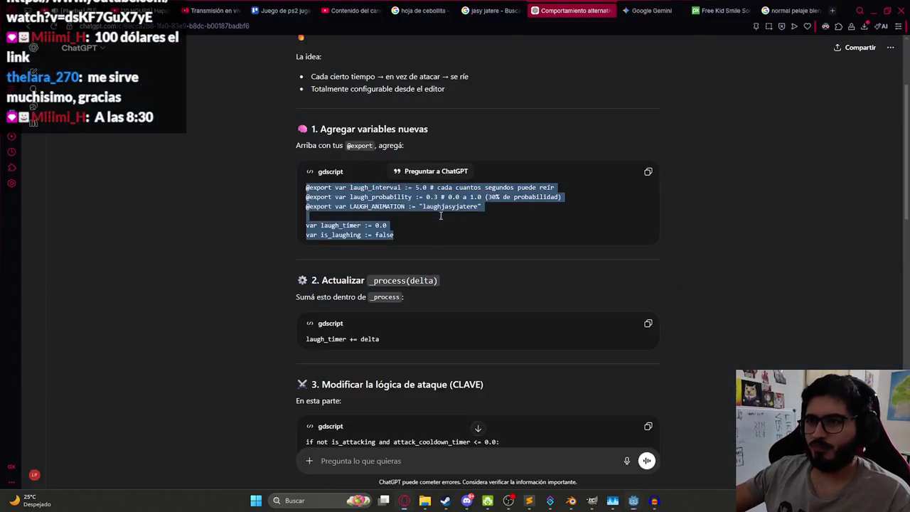
scroll(394, 287, down, 1)
click(347, 196)
drag(407, 200, 290, 201)
key(ctrl+c)
key(alt+Tab)
key(ctrl+f)
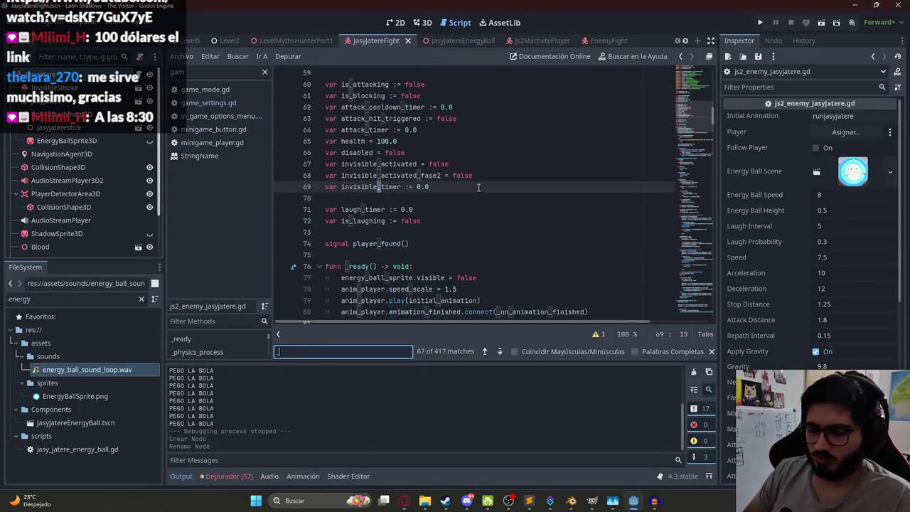
text(_process)
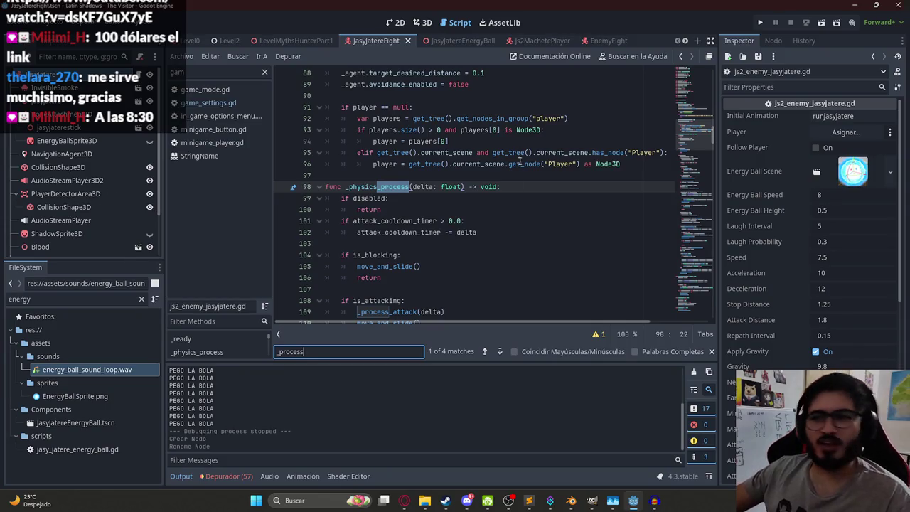
- Add laugh_timer += delta after line 248 in _process and save the script
key(Return)
key(Return)
key(Return)
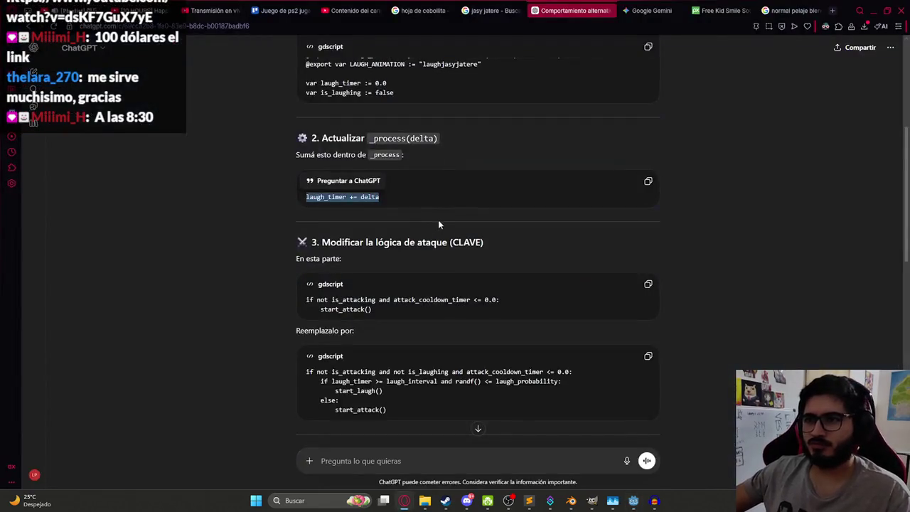
scroll(440, 213, down, 2)
scroll(442, 208, down, 3)
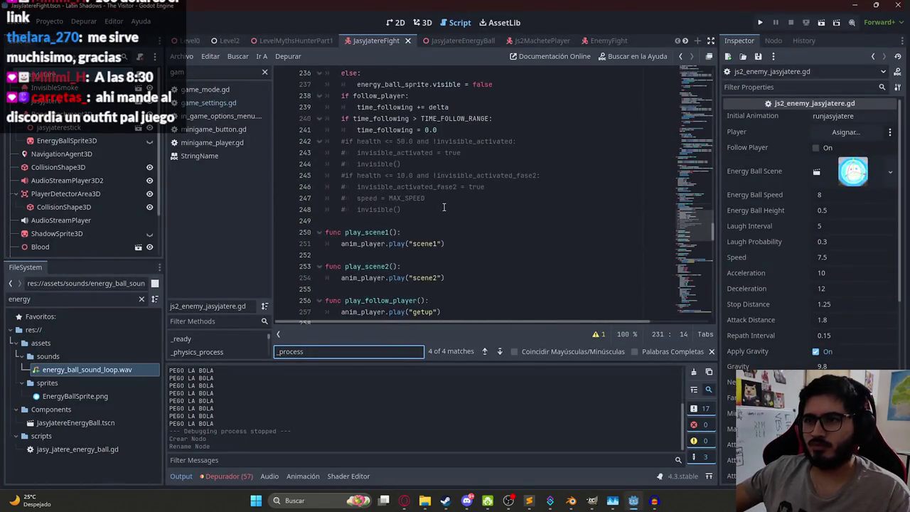
click(439, 211)
scroll(440, 211, up, 1)
key(Return)
key(ctrl+v)
key(ctrl+s)
scroll(449, 213, up, 3)
scroll(448, 210, down, 2)
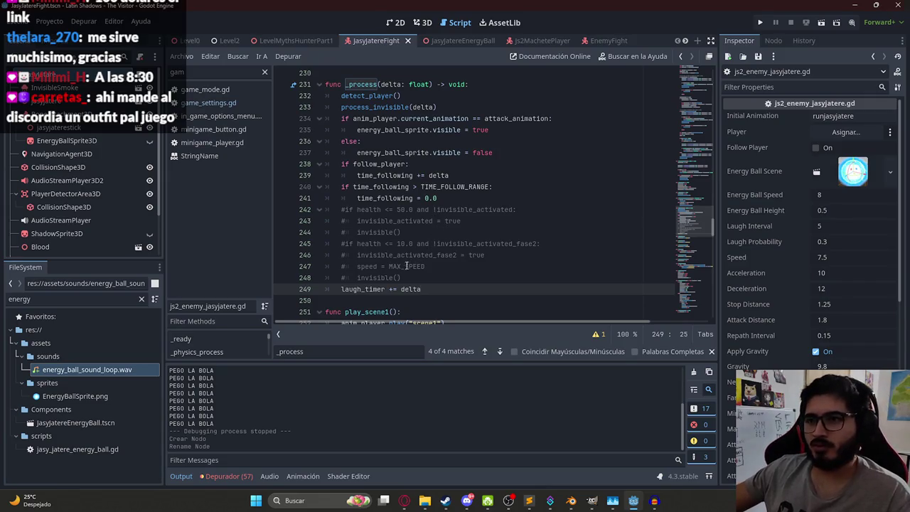
key(alt+Tab)
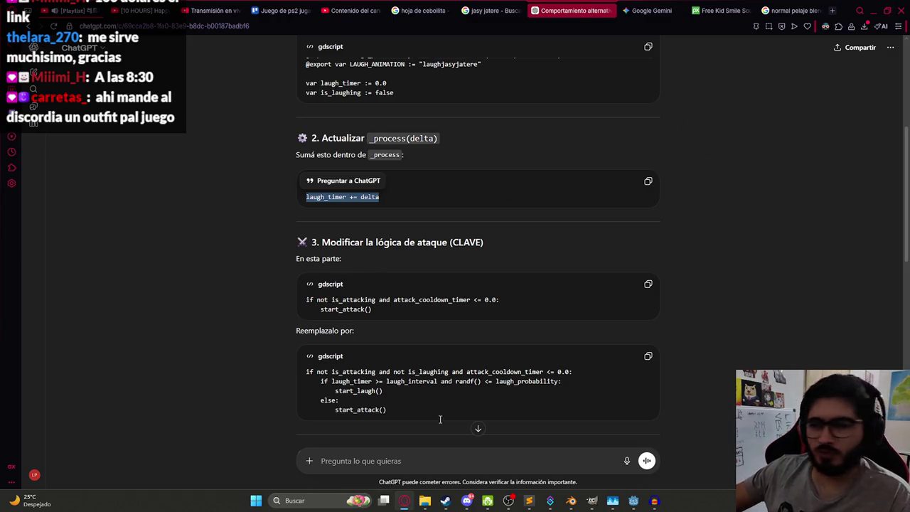
click(466, 500)
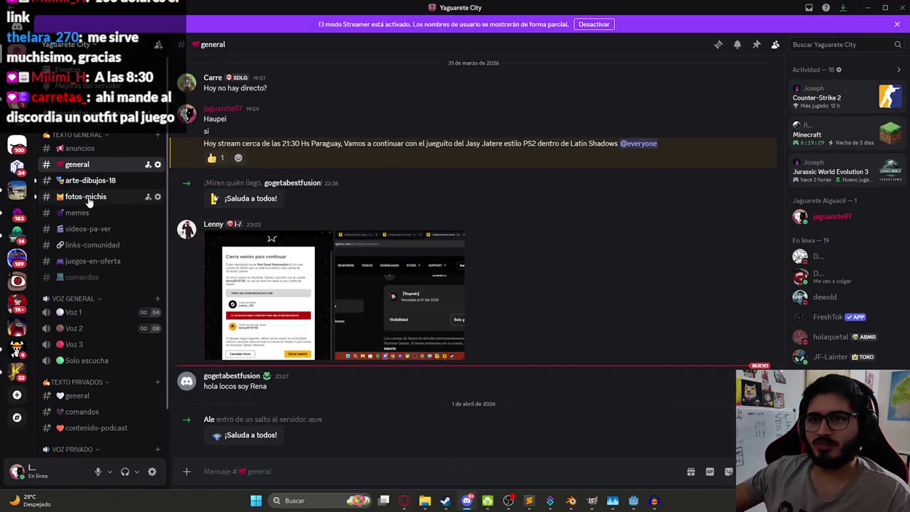
- Open #arte-dibujos-18 and view the Roblox character picture enlarged, zooming in on the outfit
click(90, 180)
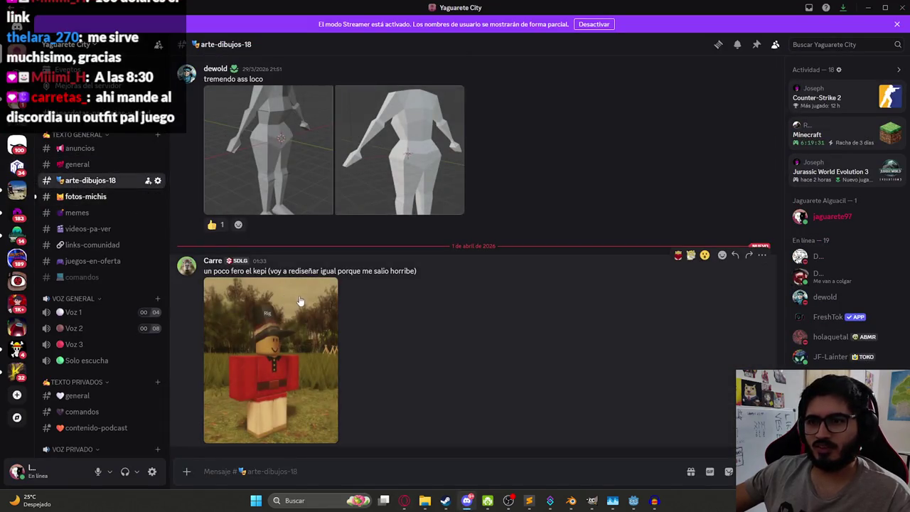
click(270, 304)
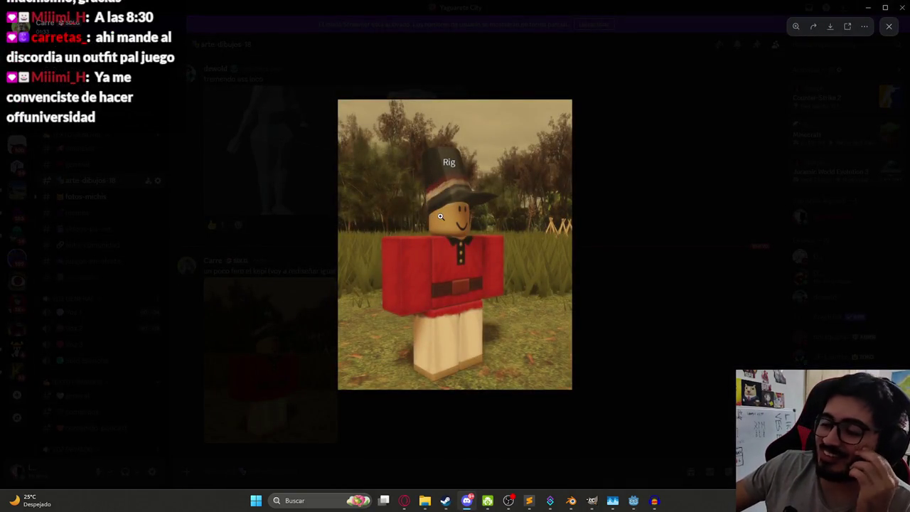
click(609, 204)
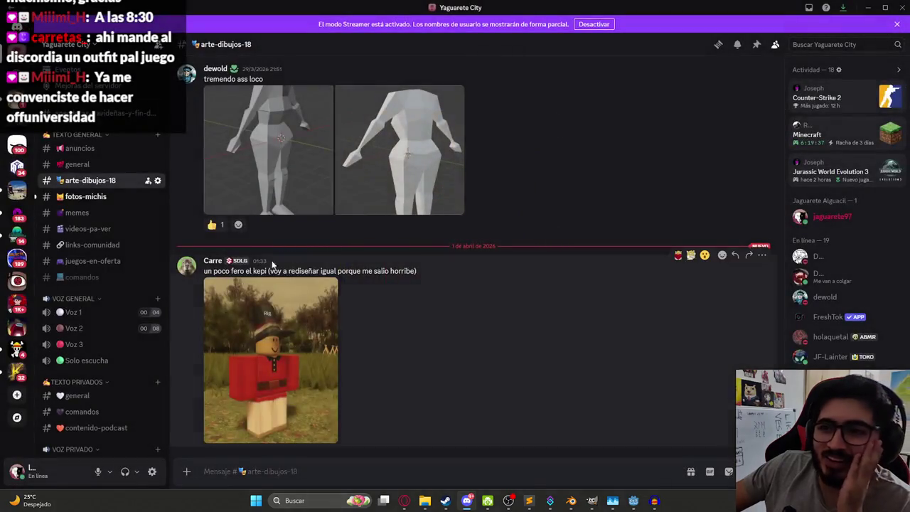
click(258, 306)
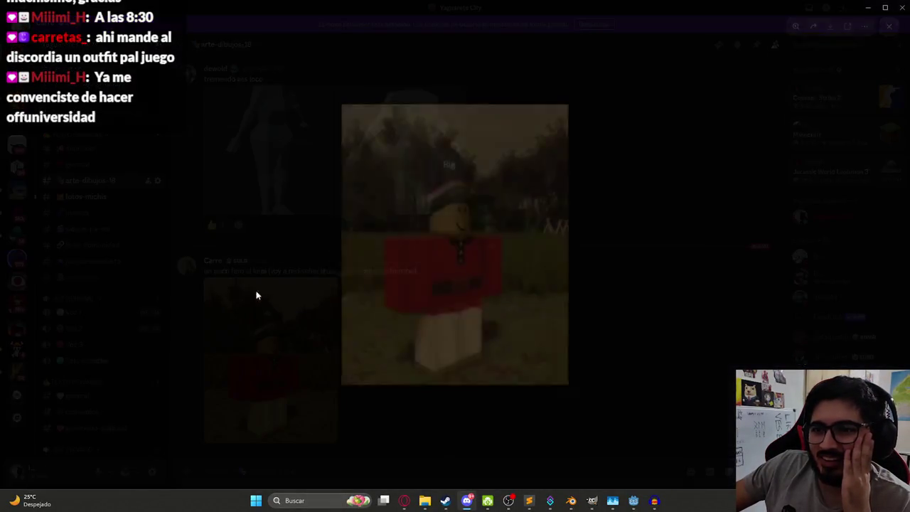
click(477, 168)
click(452, 342)
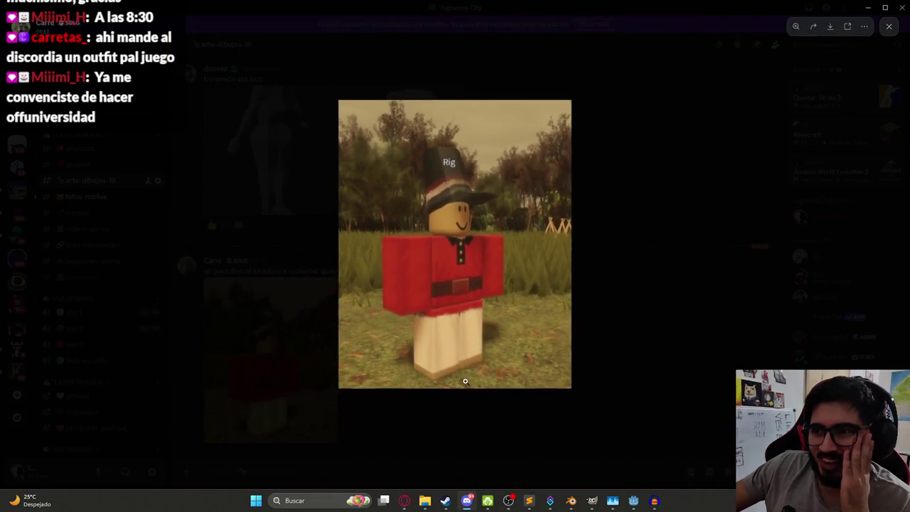
click(460, 364)
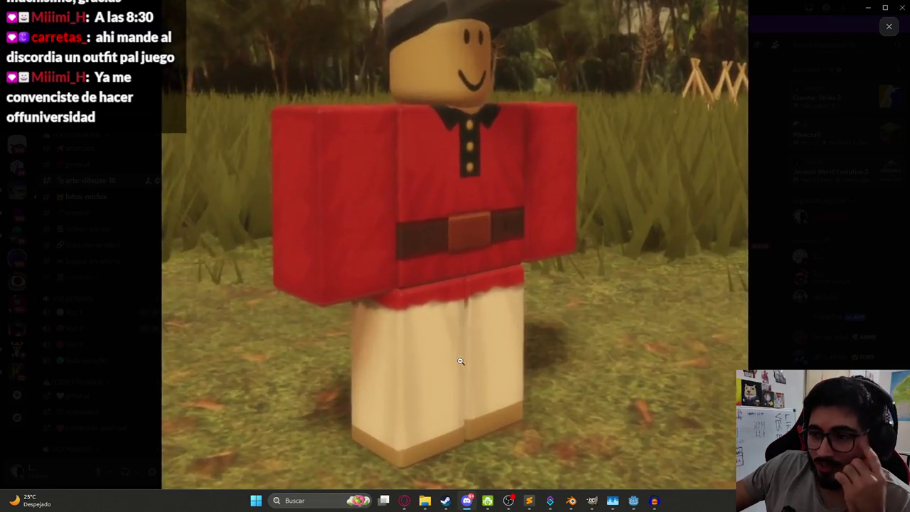
click(482, 260)
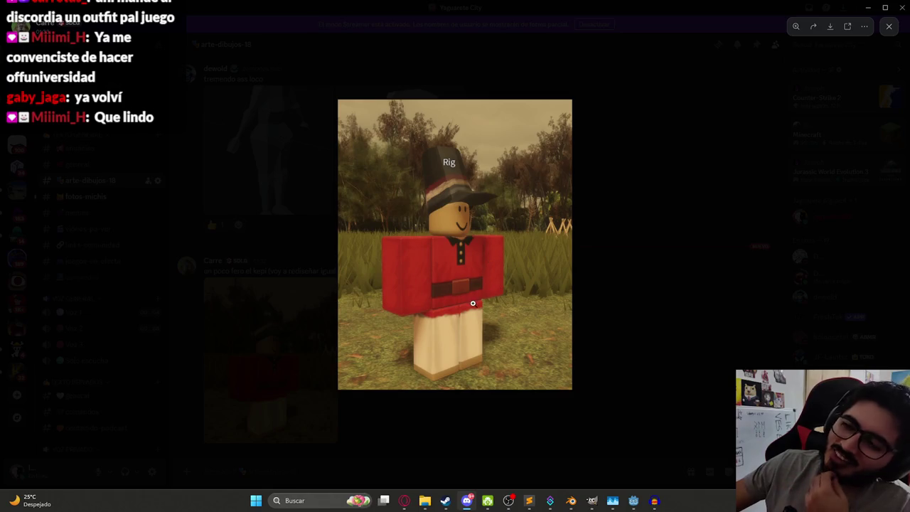
click(469, 247)
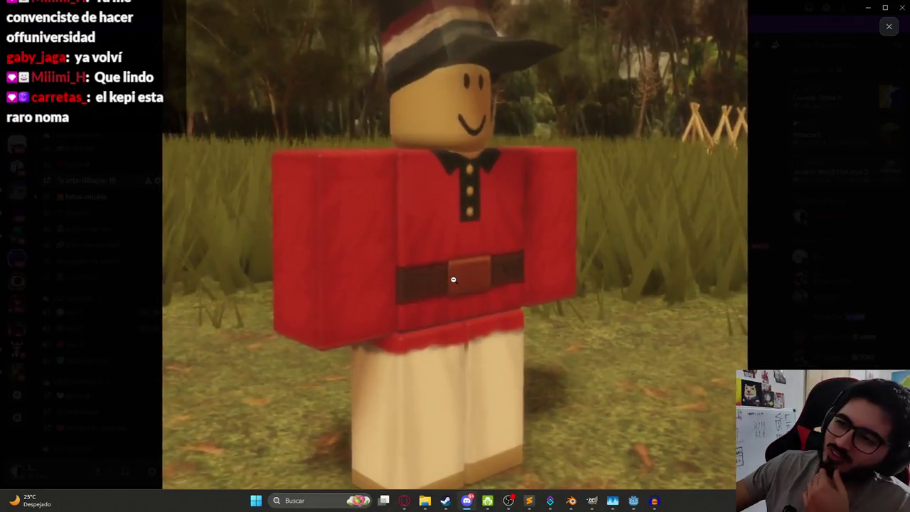
click(623, 245)
- Close the picture, add a red emoji reaction, and minimize Discord
click(622, 243)
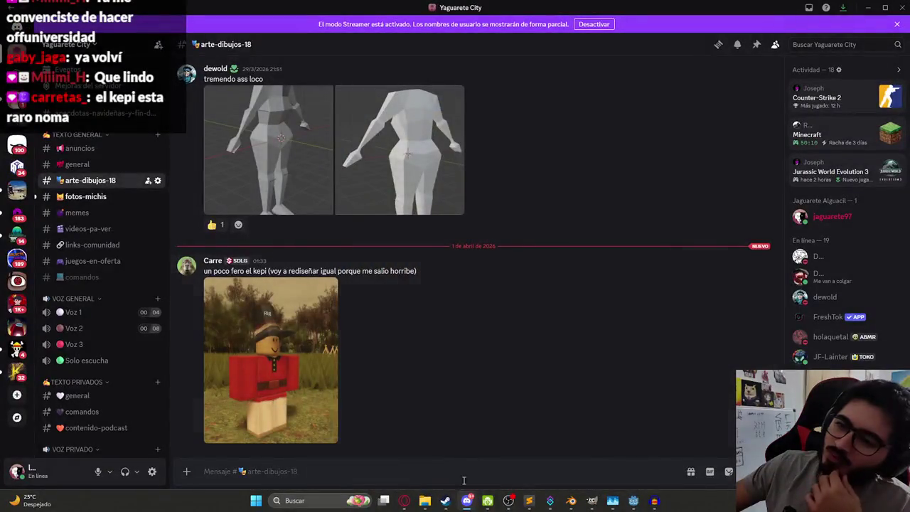
click(685, 255)
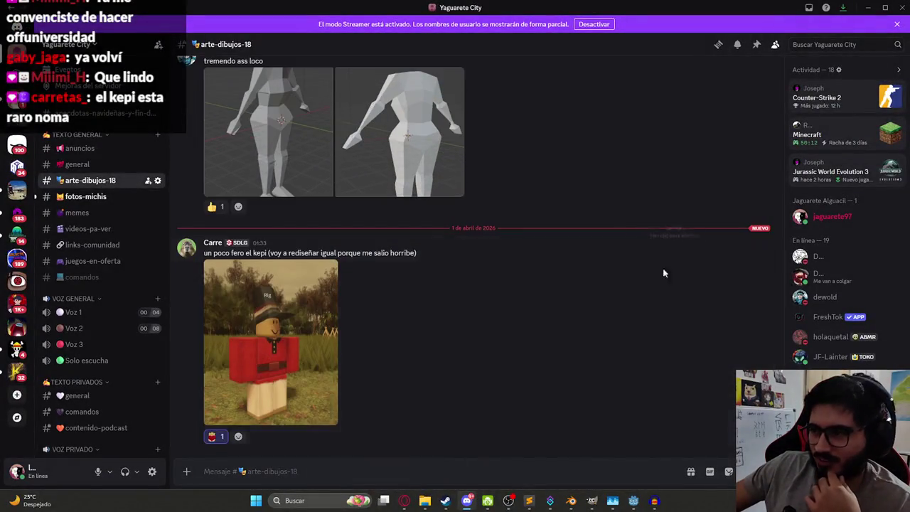
click(467, 501)
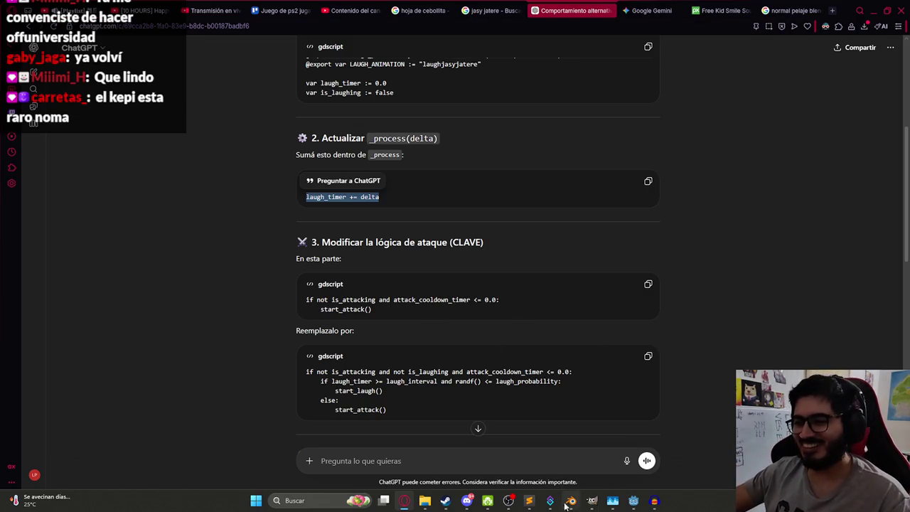
- Find ChatGPT's original attack condition line in the enemy script using search
click(633, 500)
click(423, 282)
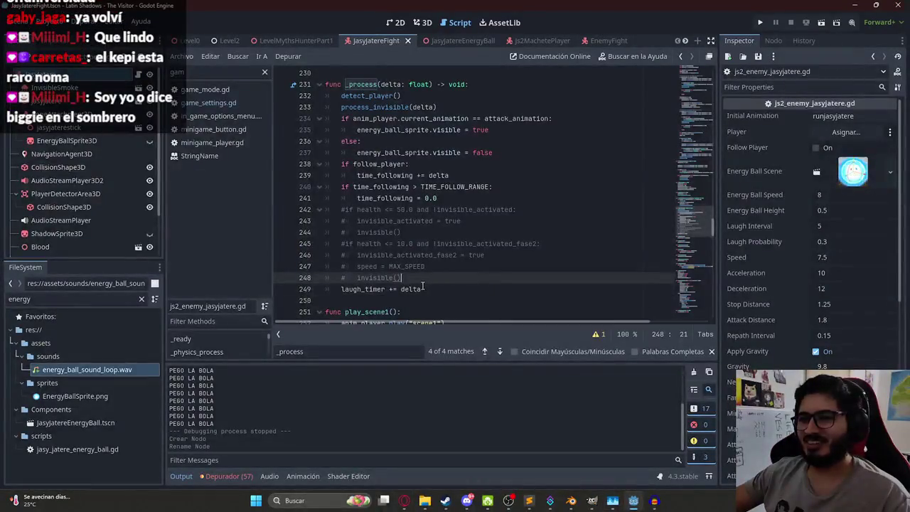
key(alt+Tab)
click(666, 317)
scroll(666, 316, down, 2)
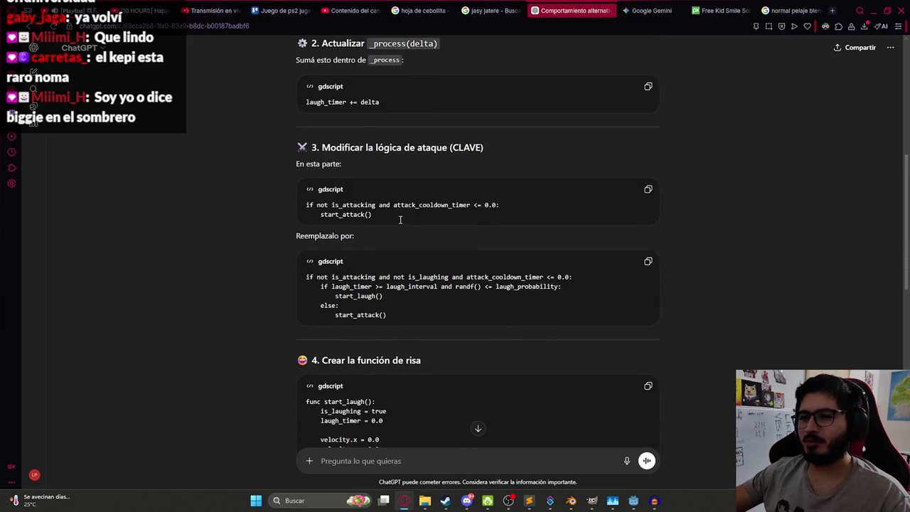
drag(500, 205, 306, 205)
key(ctrl+c)
key(alt+Tab)
key(ctrl+f)
key(ctrl+v)
key(Return)
key(Return)
key(Return)
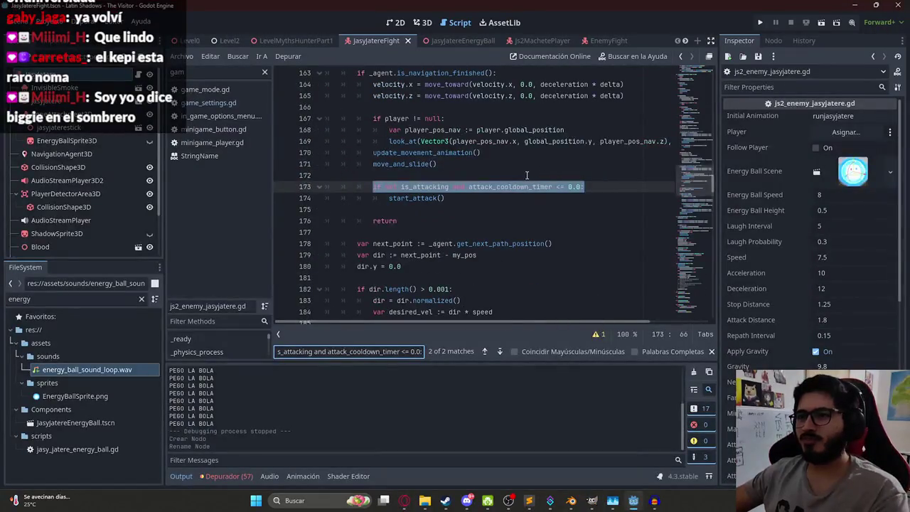
- Review ChatGPT's replacement laugh-or-attack code and select the original attack condition in Godot
key(alt+Tab)
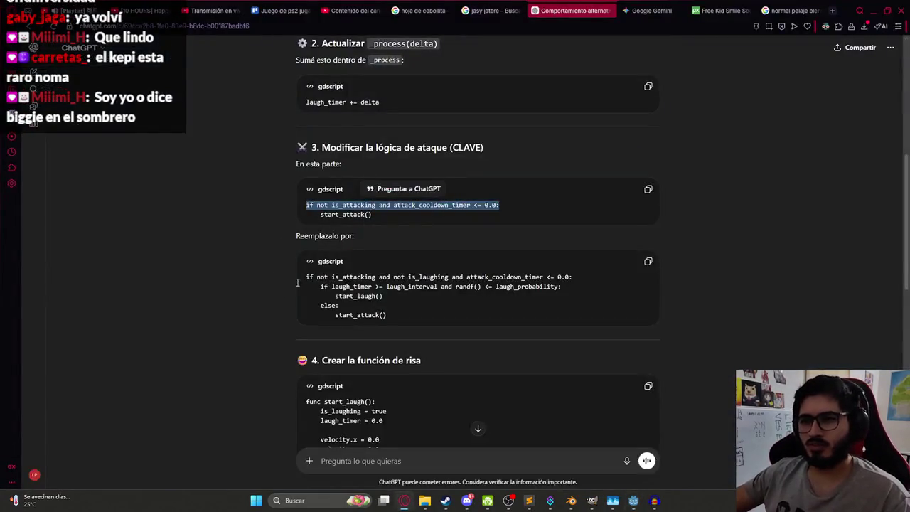
click(390, 232)
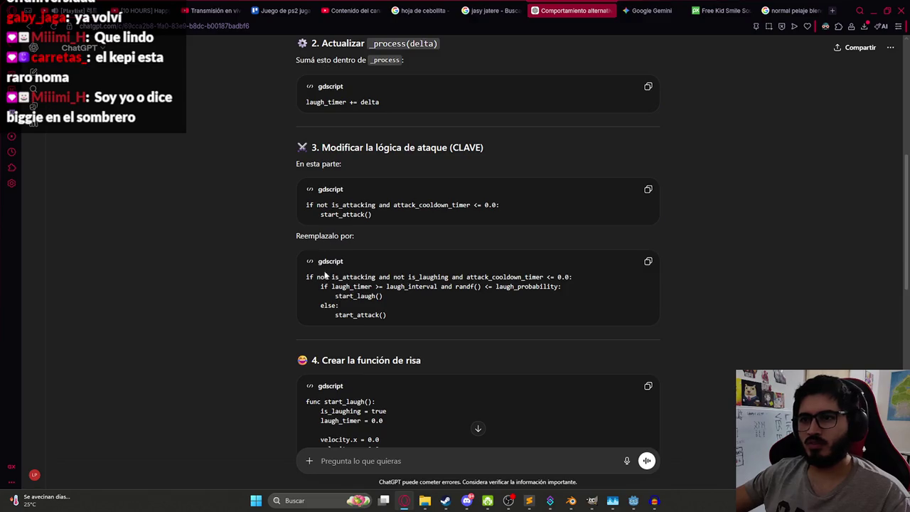
drag(426, 315, 305, 276)
click(457, 276)
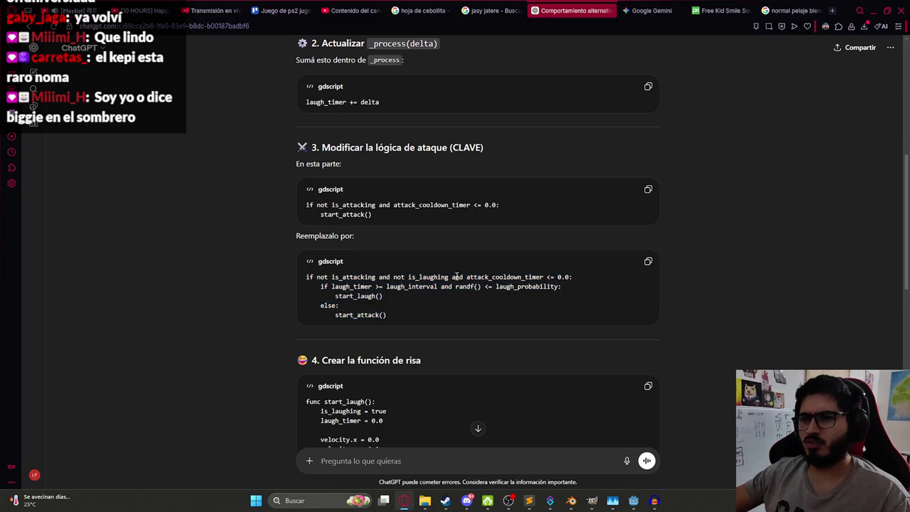
key(alt+Tab)
key(alt+Tab)
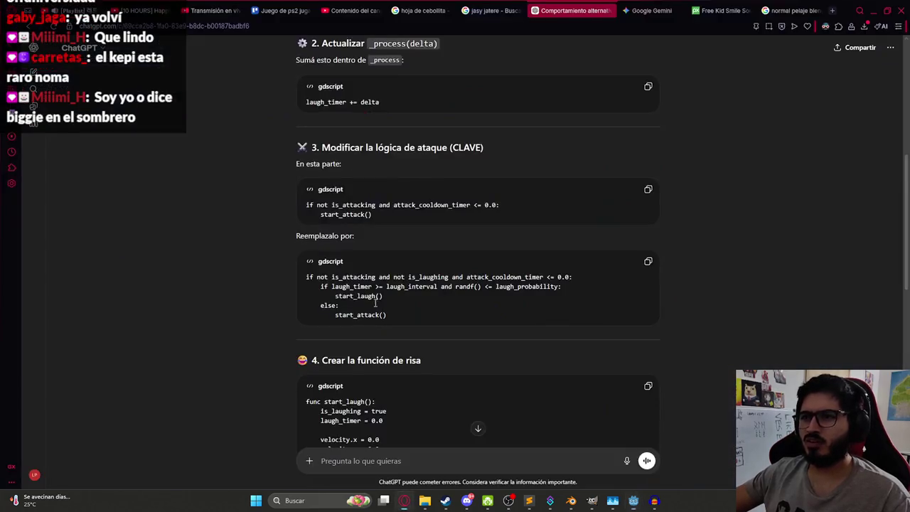
triple_click(376, 214)
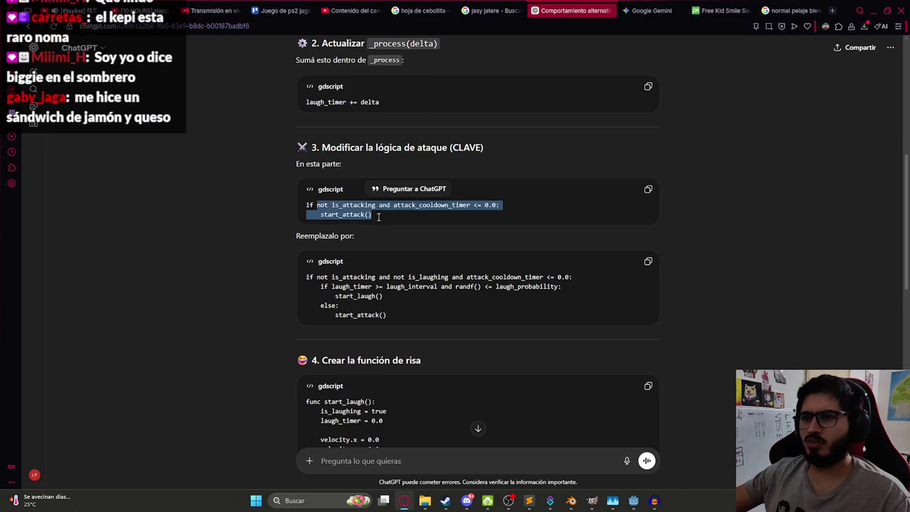
click(416, 217)
- Search the script again for the attack condition, stepping to the match on line 173
drag(537, 207, 304, 204)
key(ctrl+c)
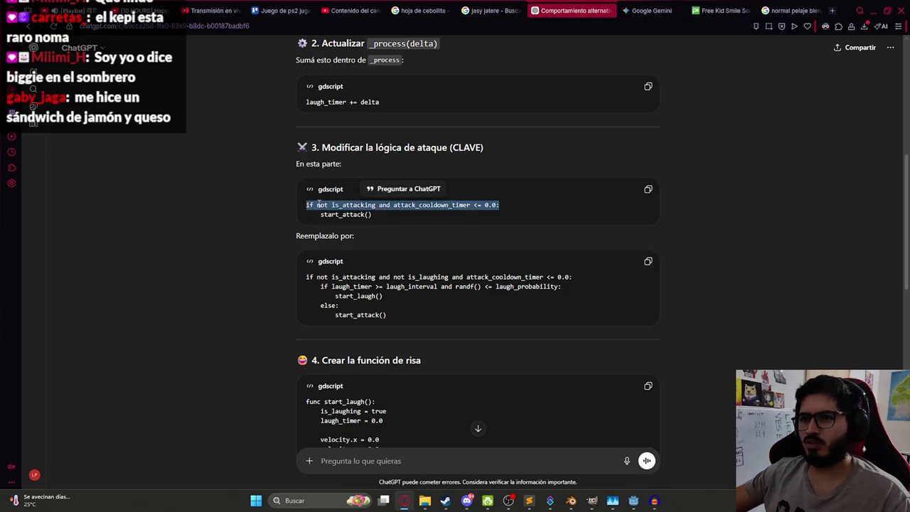
key(alt+Tab)
key(ctrl+f)
key(ctrl+v)
key(Return)
key(Return)
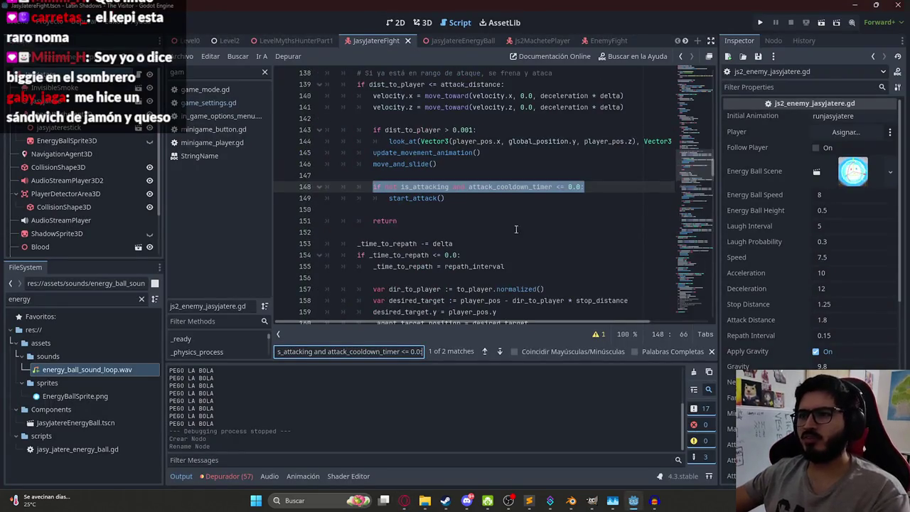
scroll(503, 230, up, 15)
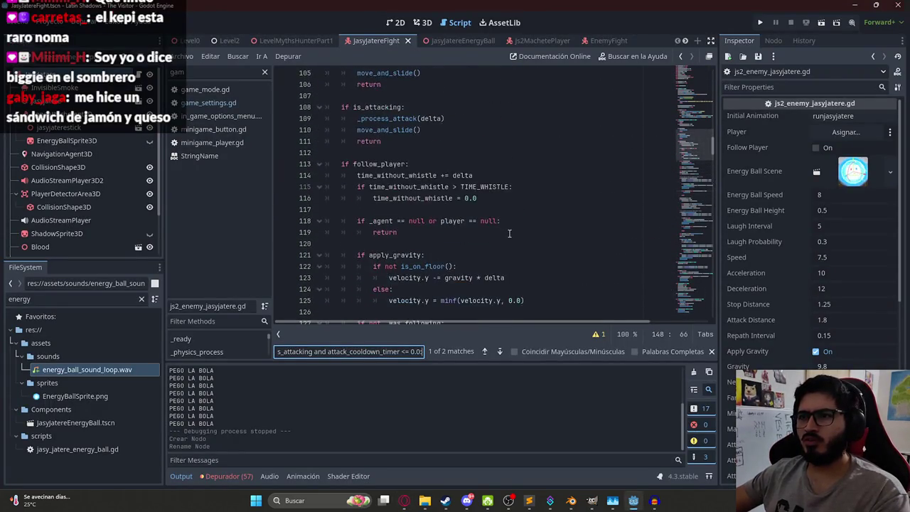
key(Return)
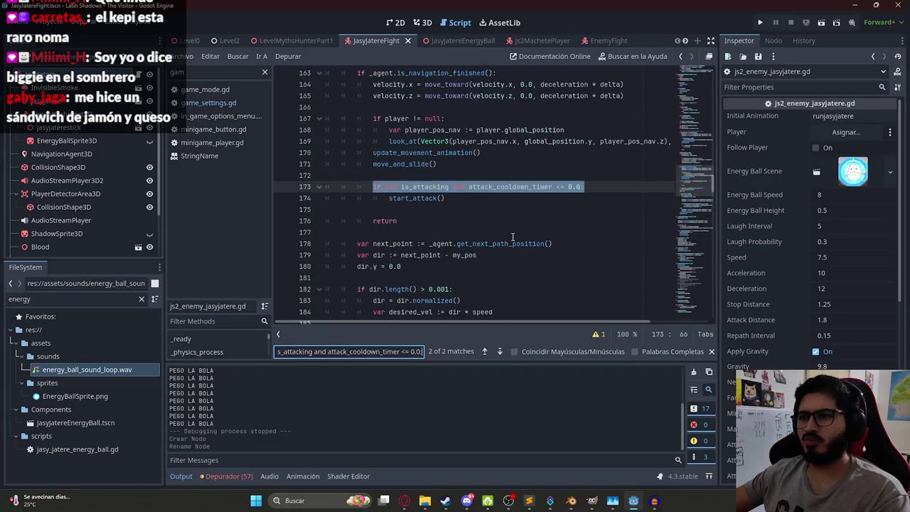
scroll(512, 237, up, 20)
scroll(505, 243, down, 20)
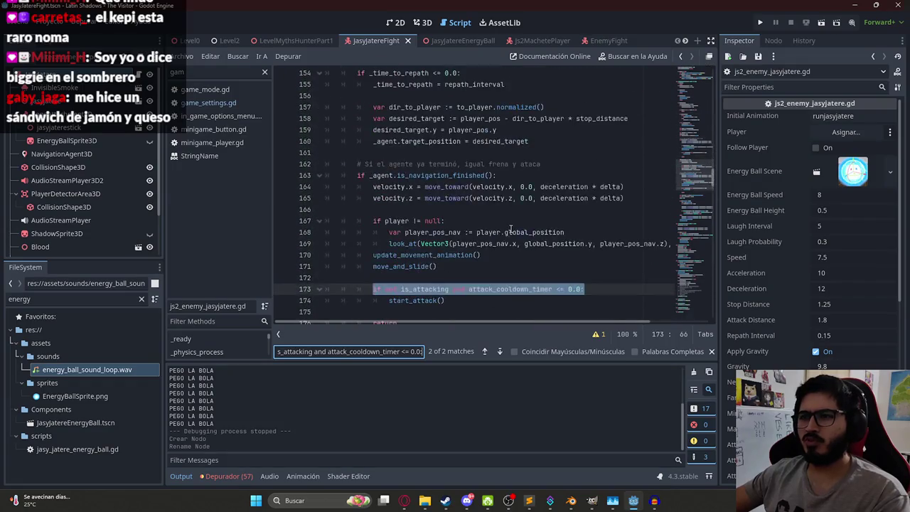
scroll(510, 229, down, 5)
- Replace the attack check at lines 148-149 with the laugh-or-attack code and indent it
key(alt+Tab)
click(647, 261)
key(alt+Tab)
drag(445, 153, 372, 141)
key(ctrl+v)
drag(445, 186, 293, 150)
key(Tab)
click(476, 184)
- Replace the second attack check with the same code and indent its laugh and attack branches
scroll(412, 196, down, 7)
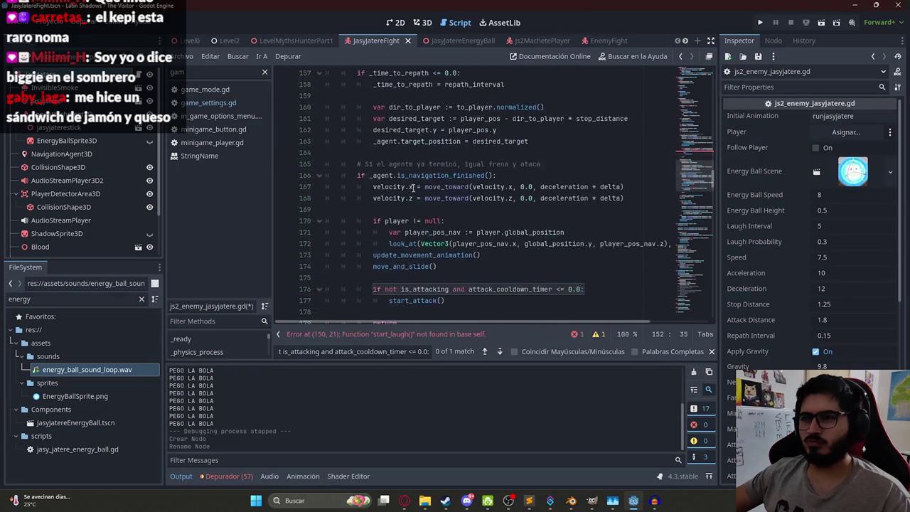
drag(446, 232, 384, 220)
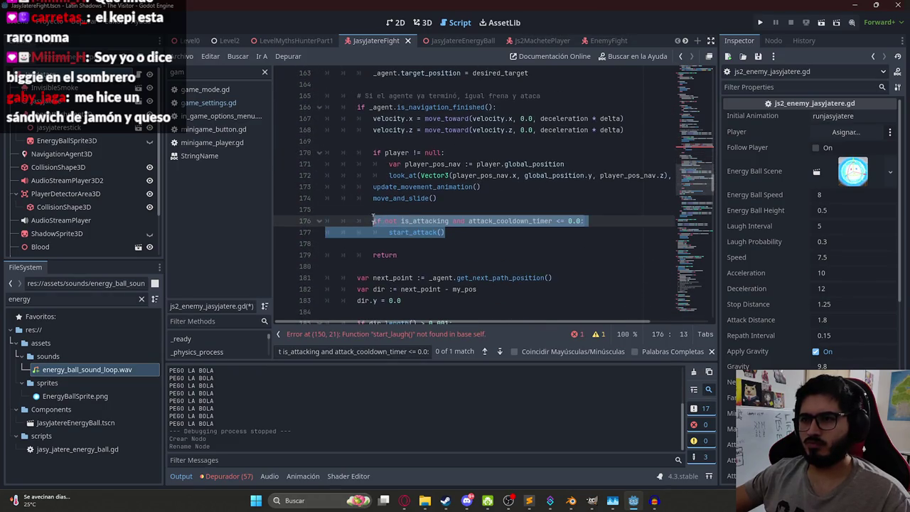
key(ctrl+v)
drag(445, 266, 310, 233)
key(Tab)
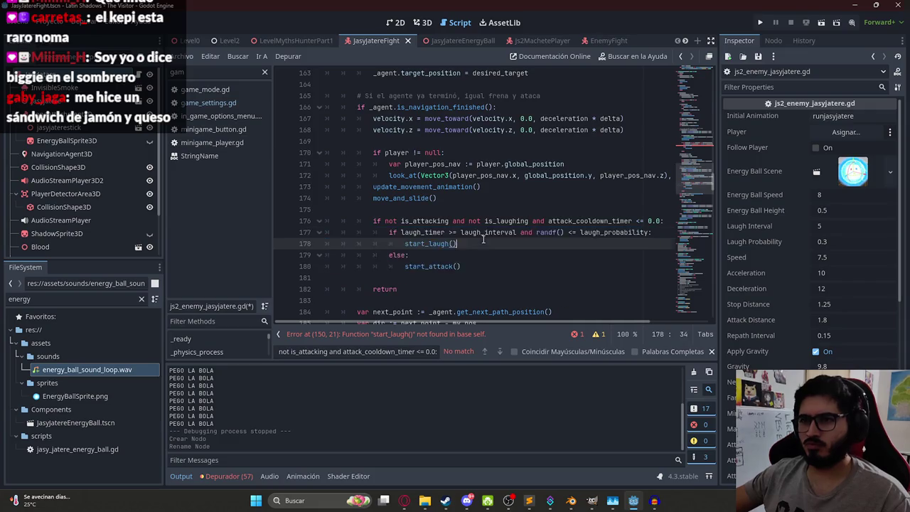
double_click(427, 243)
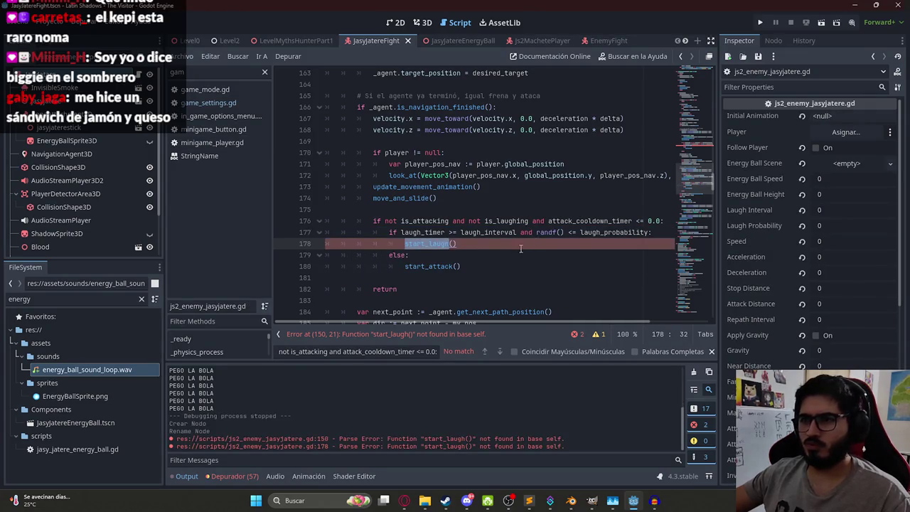
- Copy the start_laugh function from the ChatGPT answer and paste it at the script's end
key(alt+Tab)
scroll(411, 243, down, 3)
scroll(427, 252, down, 3)
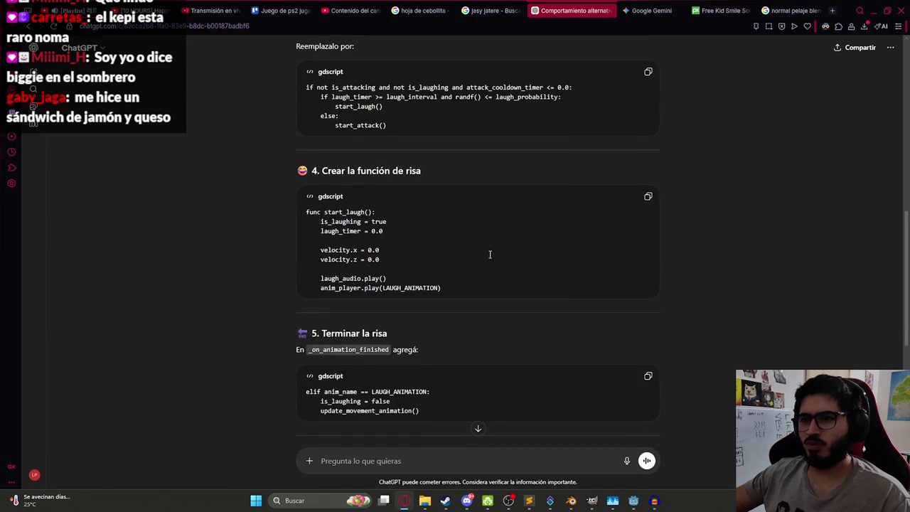
click(648, 196)
key(alt+Tab)
scroll(703, 282, down, 10)
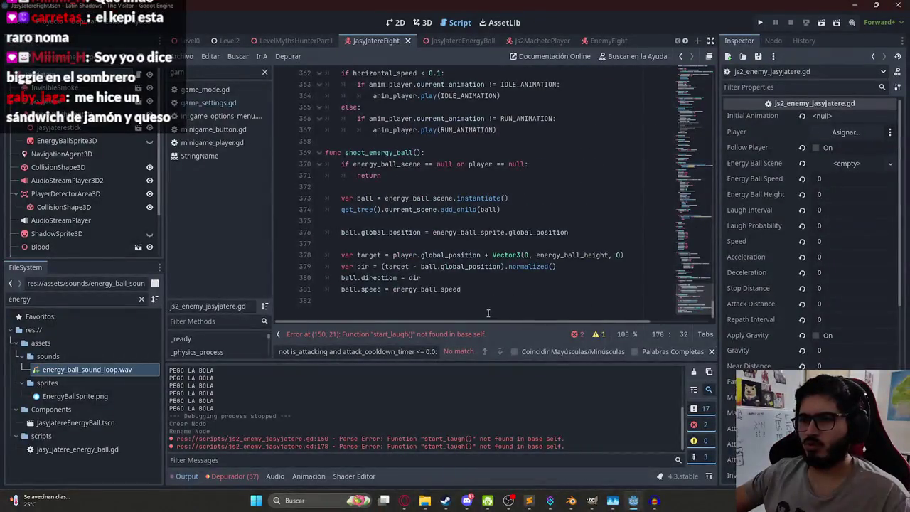
click(487, 312)
key(ctrl+v)
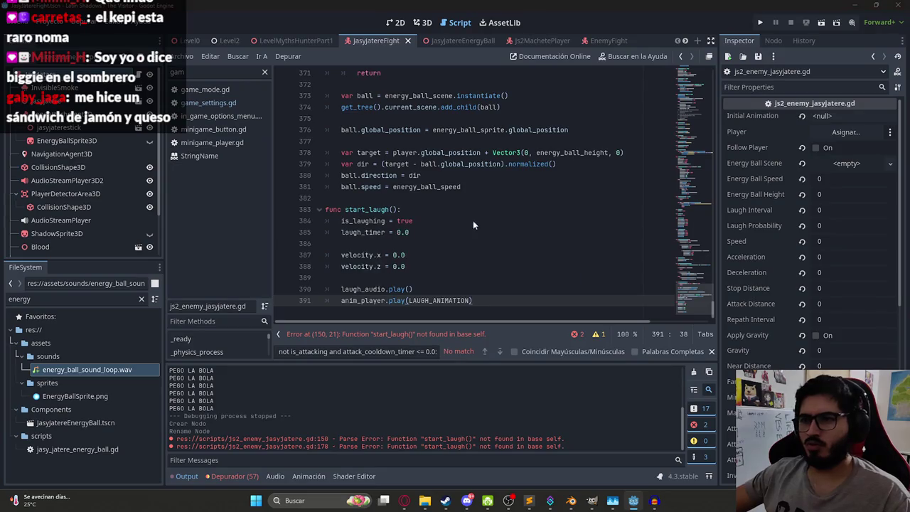
click(473, 221)
click(501, 245)
- Find the _on_animation_finished function in the enemy script
key(alt+Tab)
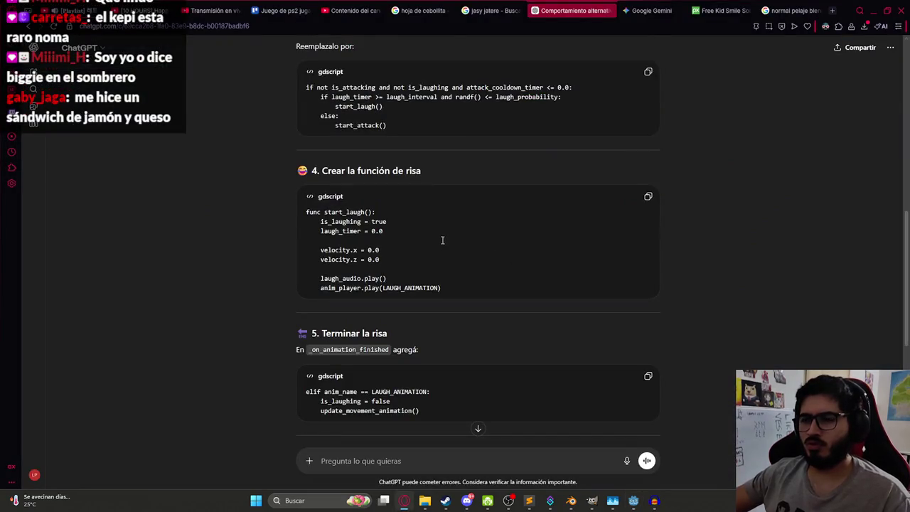
scroll(442, 241, down, 2)
double_click(360, 253)
key(ctrl+c)
key(alt+Tab)
key(ctrl+f)
key(ctrl+v)
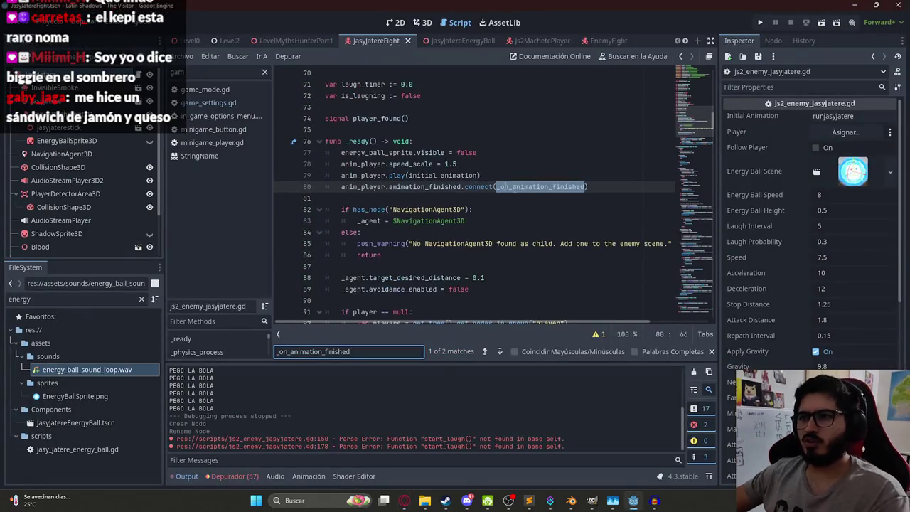
key(Return)
- Insert the LAUGH_ANIMATION elif branch into _on_animation_finished and indent its two lines
key(alt+Tab)
drag(445, 319, 268, 299)
key(ctrl+c)
key(alt+Tab)
click(486, 247)
key(ctrl+v)
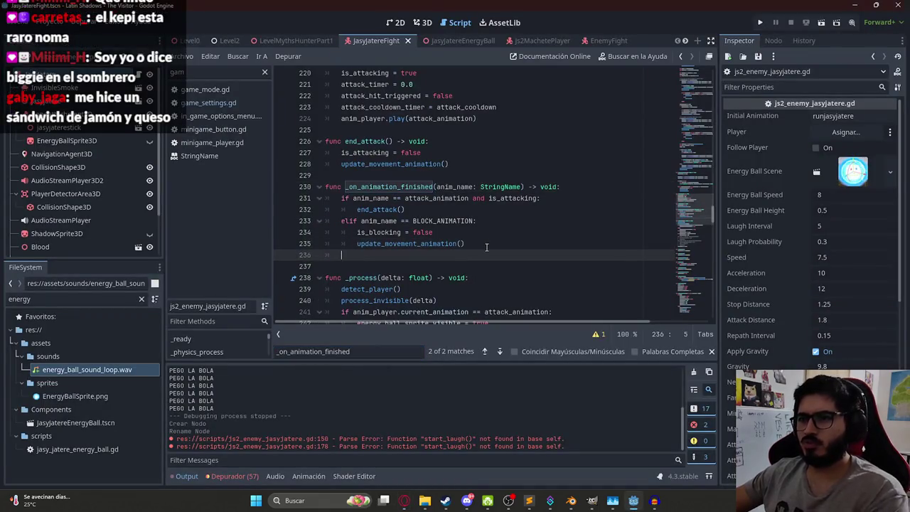
drag(453, 290, 304, 268)
key(Tab)
- Find the _physics_process function in the enemy script
key(alt+Tab)
scroll(497, 242, down, 3)
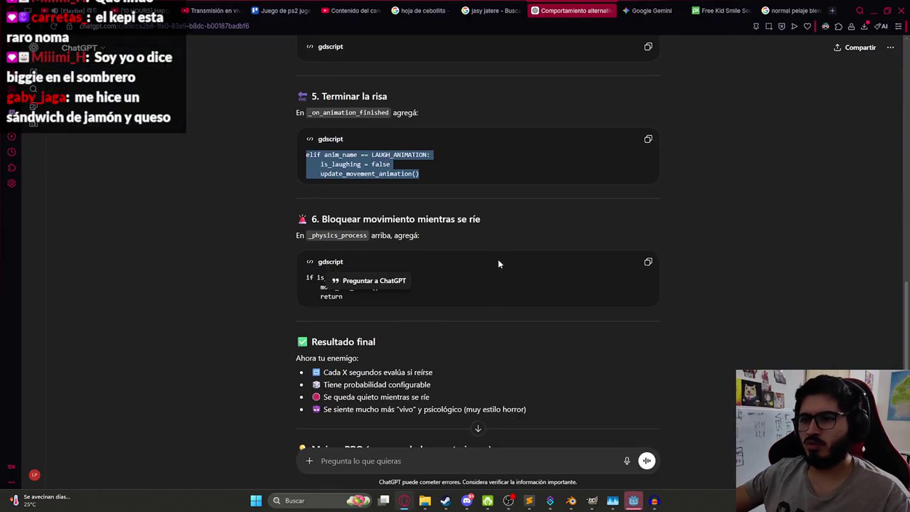
double_click(337, 235)
key(ctrl+c)
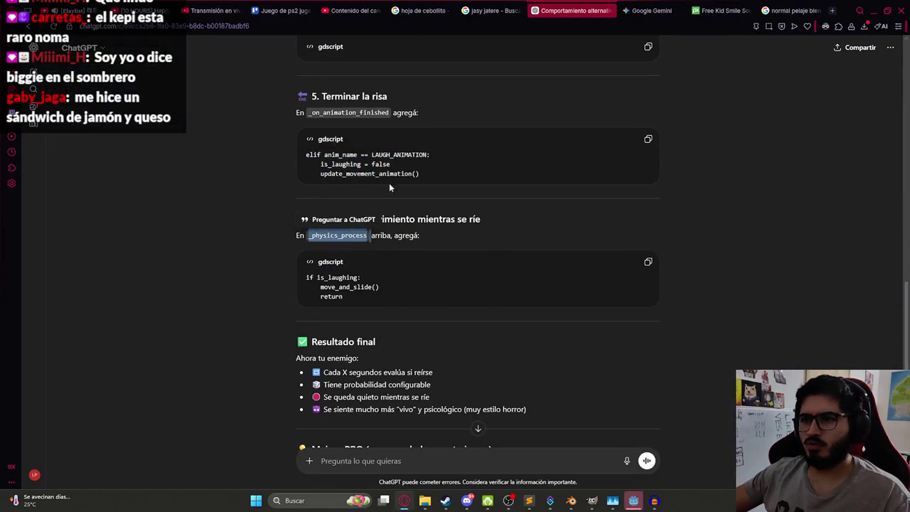
key(alt+Tab)
key(ctrl+f)
key(ctrl+v)
- Add the is_laughing movement lock after the disabled check in _physics_process, indenting its body
key(alt+Tab)
drag(344, 296, 287, 276)
key(ctrl+c)
key(alt+Tab)
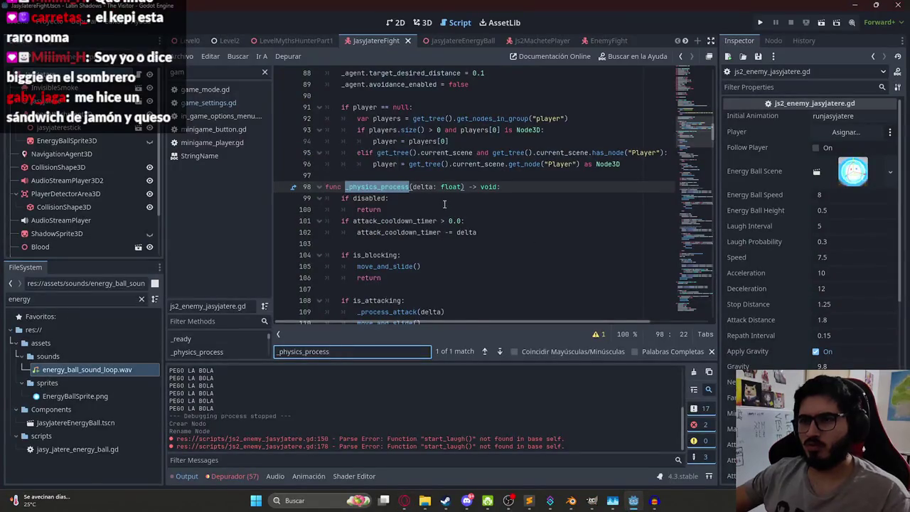
click(428, 209)
key(Return)
key(ctrl+v)
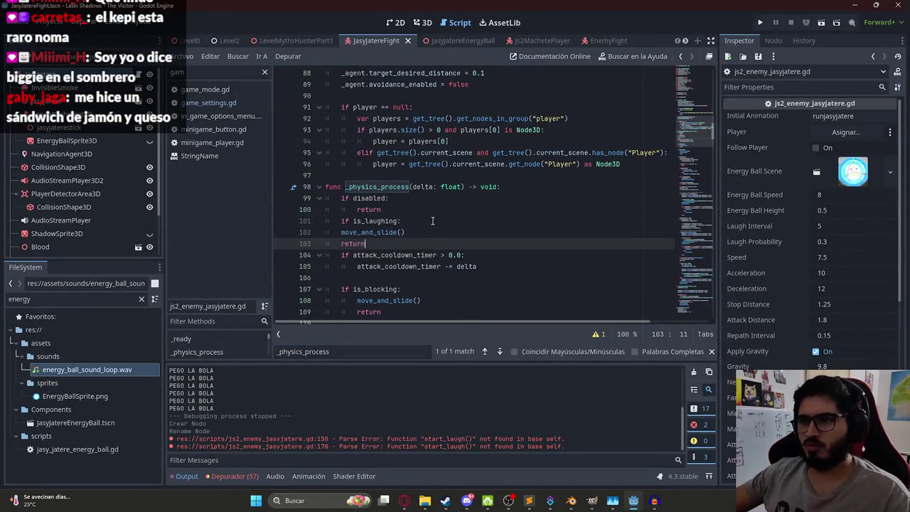
drag(390, 243, 341, 232)
key(Tab)
click(471, 221)
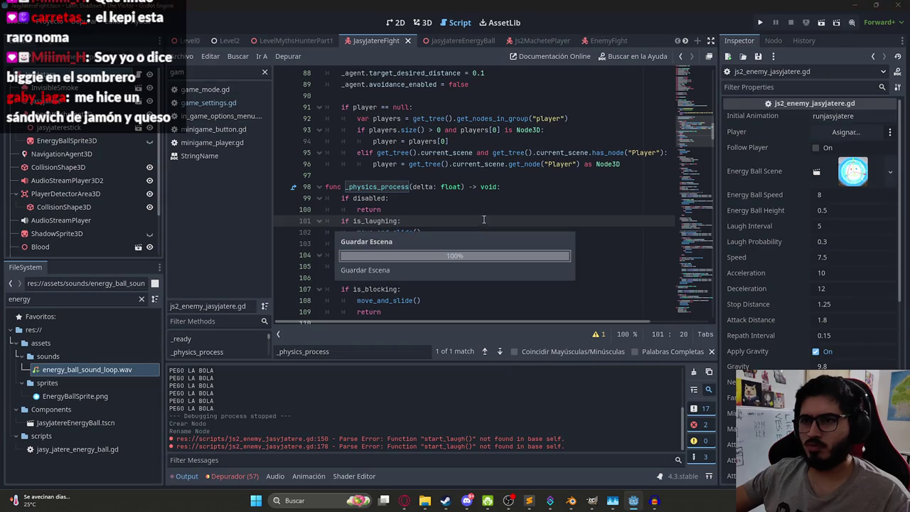
click(470, 234)
- Open the LevelMythsHunterPart1 level scene in Godot
key(alt+Tab)
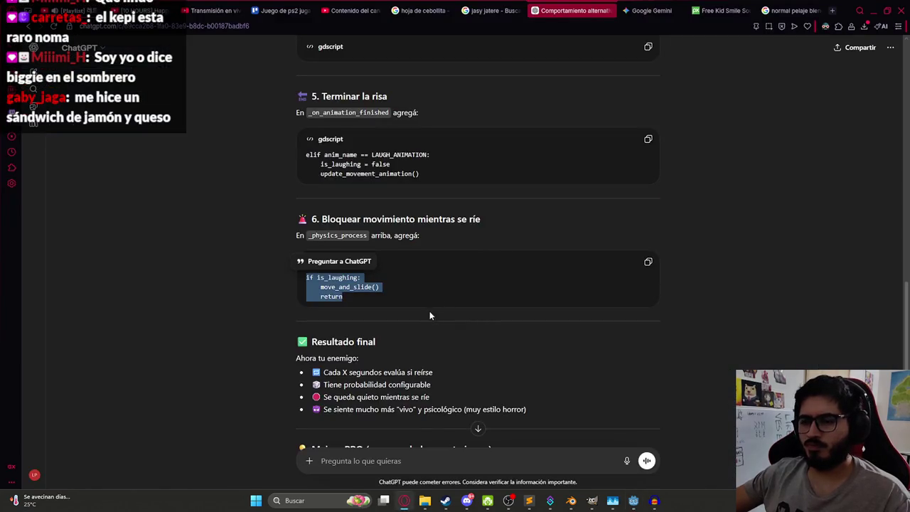
scroll(545, 264, down, 2)
click(545, 259)
key(alt+Tab)
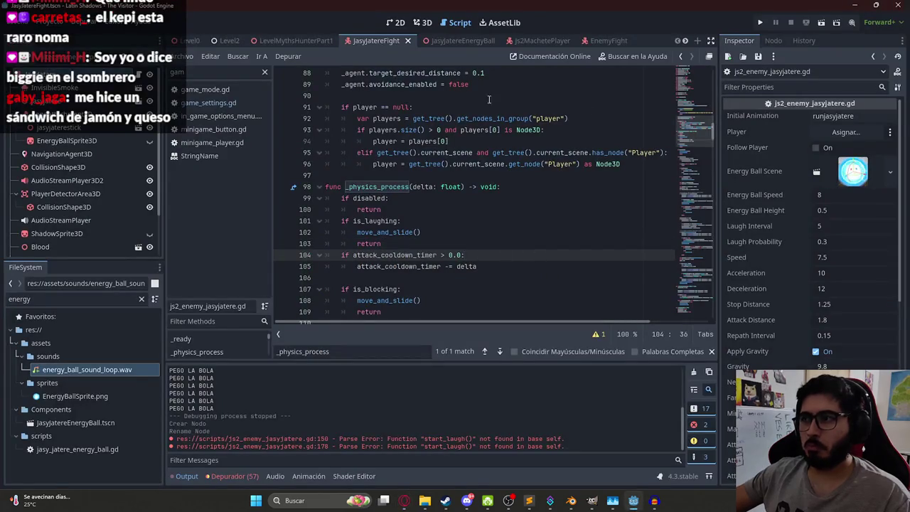
click(289, 41)
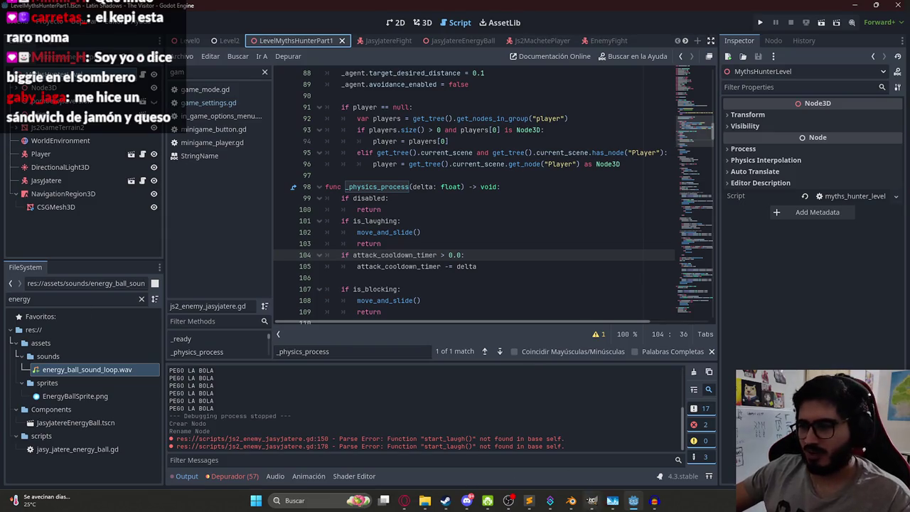
- View the shared Rig character image in Discord, zooming in and out, then return to Godot
click(506, 503)
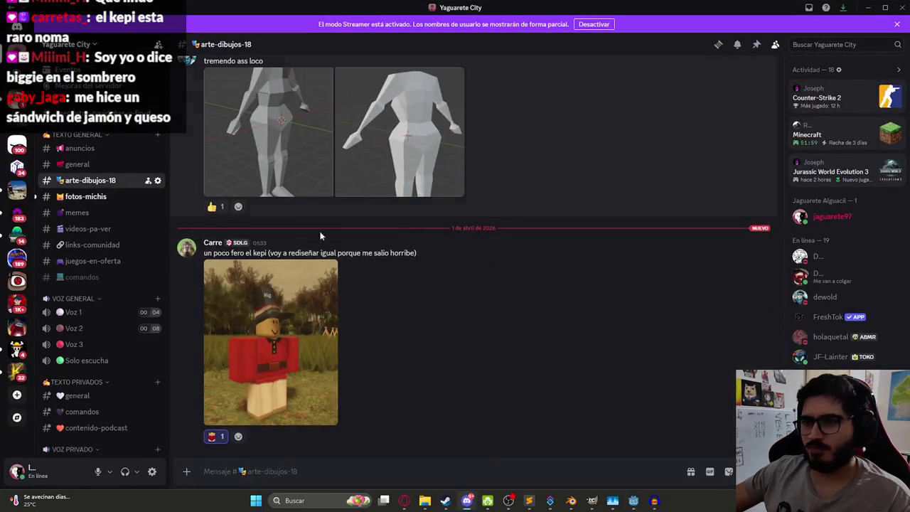
click(319, 255)
click(426, 139)
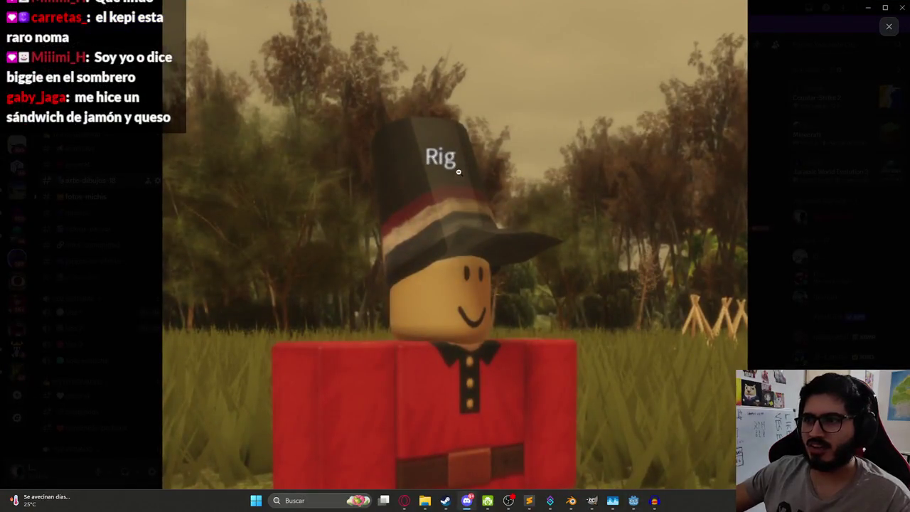
click(414, 162)
click(732, 319)
key(alt+Tab)
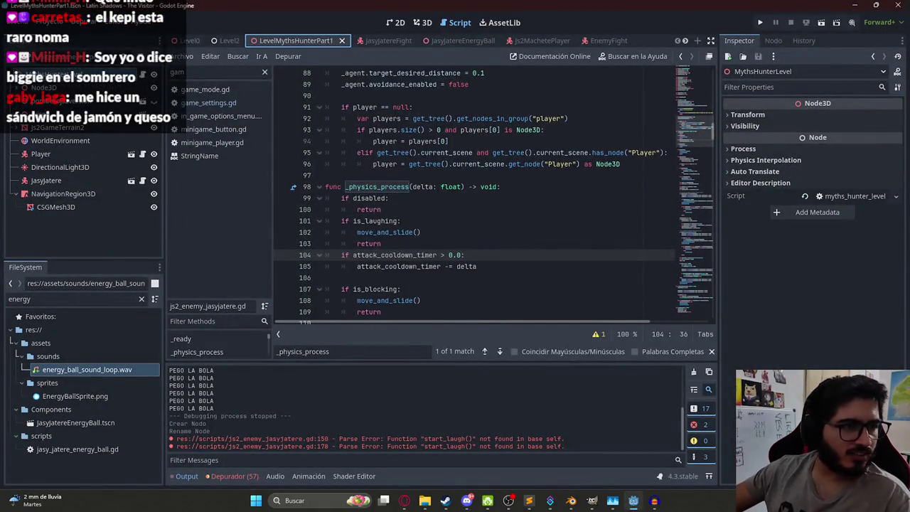
- Run the project with F5, playtest the level against Jasy Jatere, and stop it with F8
right_click(306, 44)
click(382, 122)
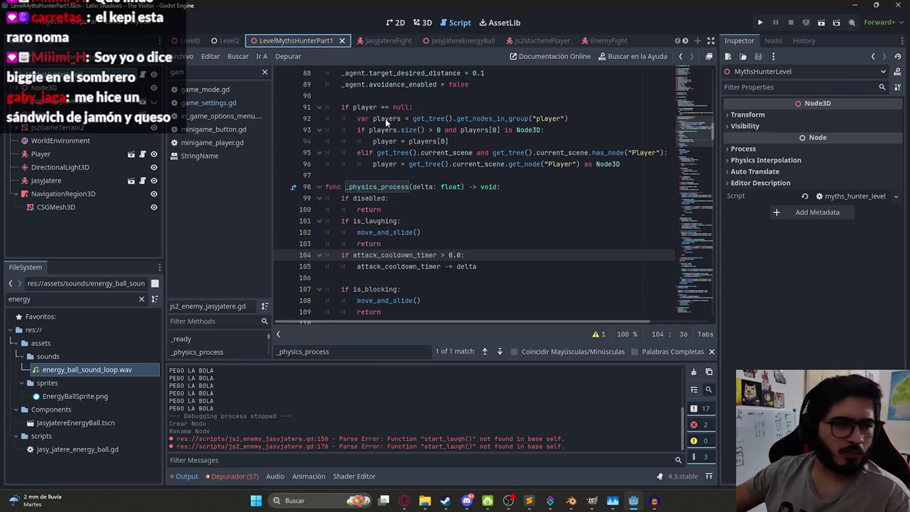
key(F5)
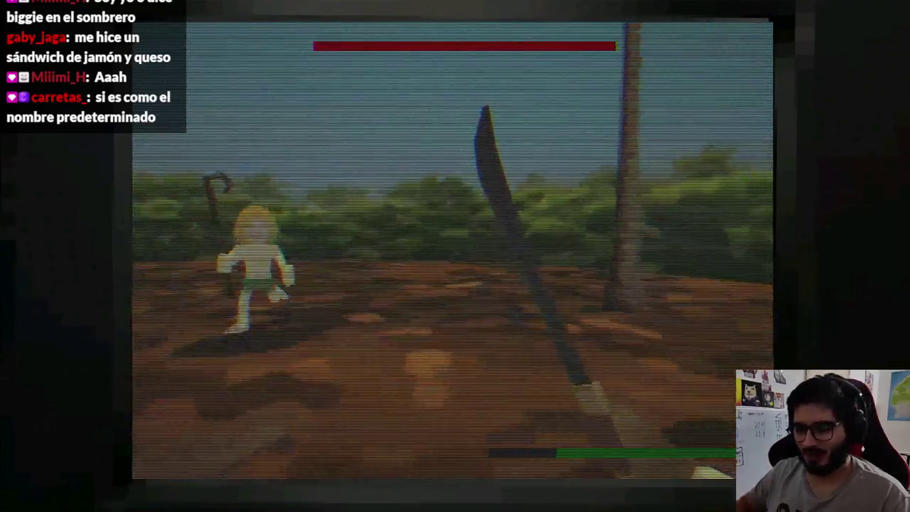
key(F8)
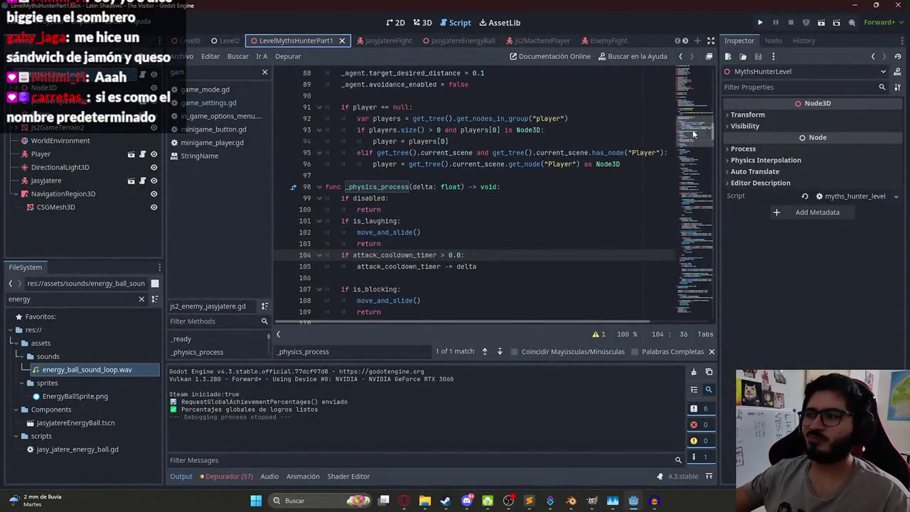
- Find where start_laugh is called and jump to the laugh_audio declaration
drag(692, 130, 680, 325)
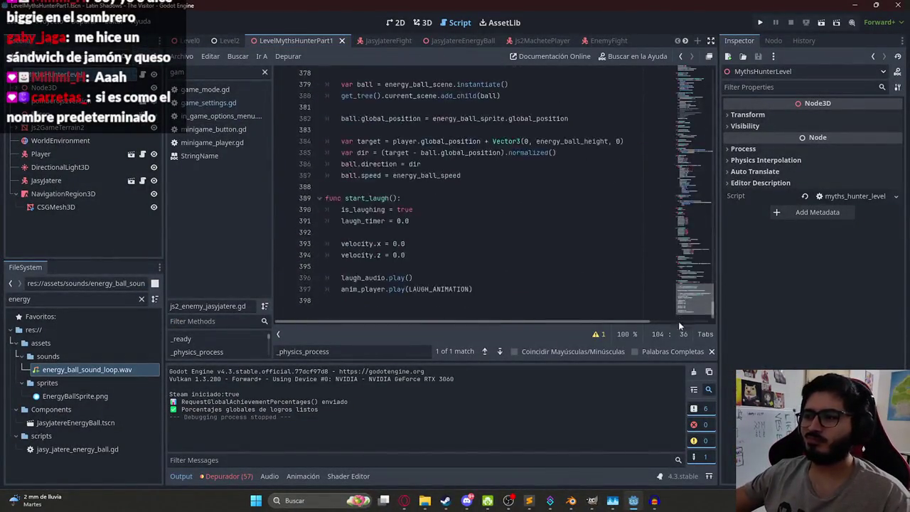
click(479, 243)
click(459, 264)
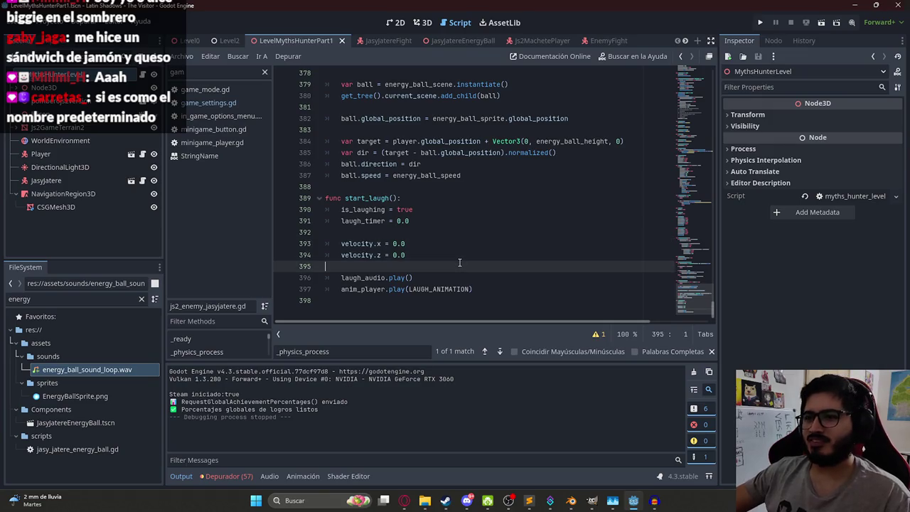
double_click(365, 202)
key(ctrl+f)
key(Return)
key(Return)
key(Return)
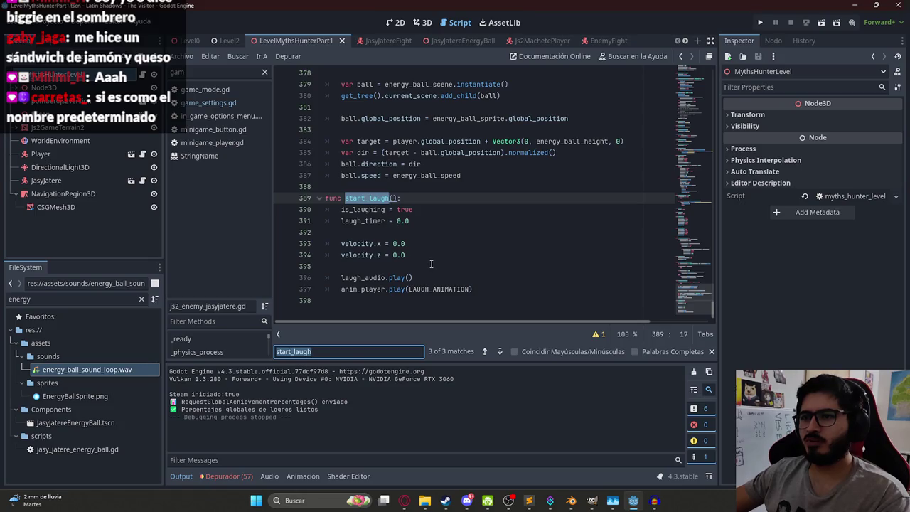
double_click(441, 289)
click(363, 277)
ctrl+click(364, 278)
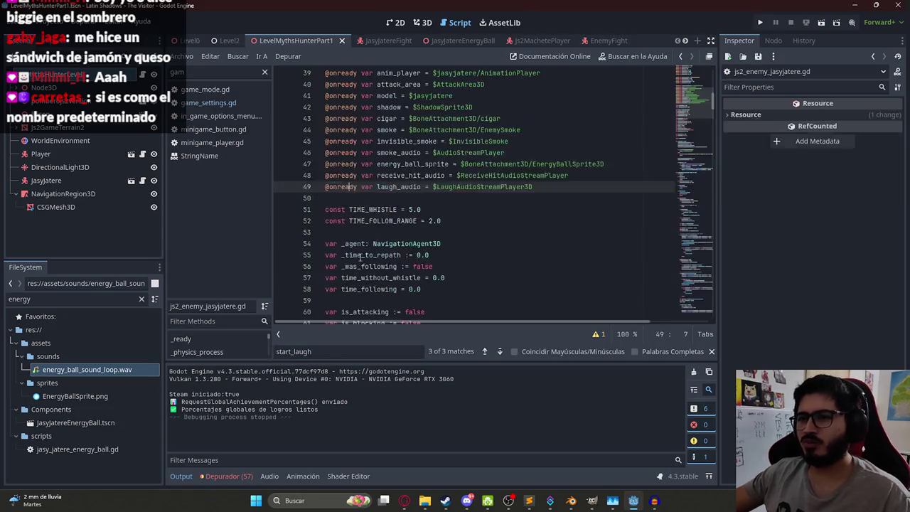
- Show the JasyJatereFight scene in the 3D workspace
click(425, 24)
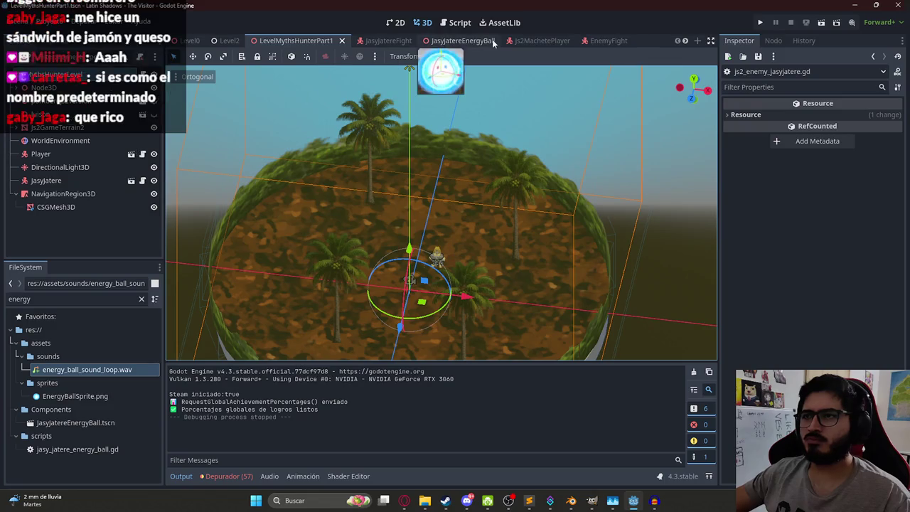
click(468, 40)
click(533, 40)
click(374, 41)
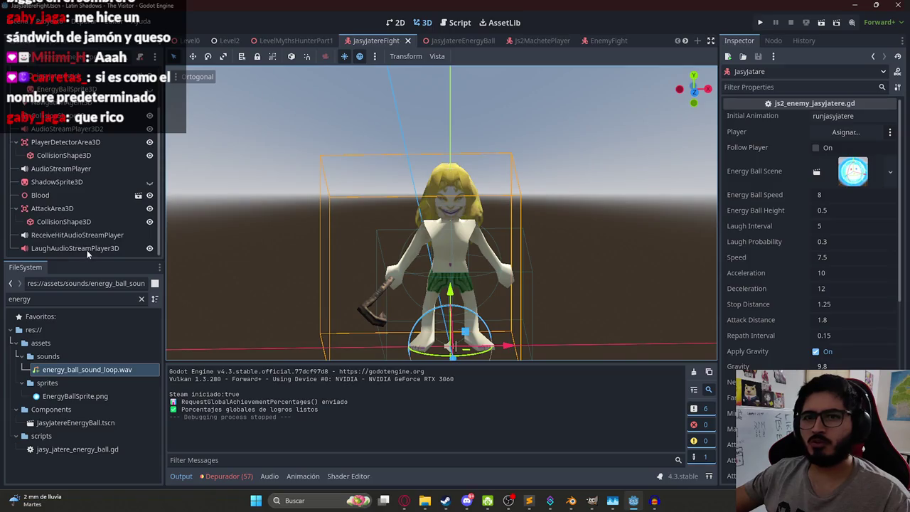
- Delete the LaughAudioStreamPlayer3D node from the Jasyjatere enemy
click(89, 249)
double_click(83, 248)
right_click(77, 249)
click(138, 483)
- Add a plain AudioStreamPlayer child node to Jasyjatere, found by searching 'audio'
right_click(53, 81)
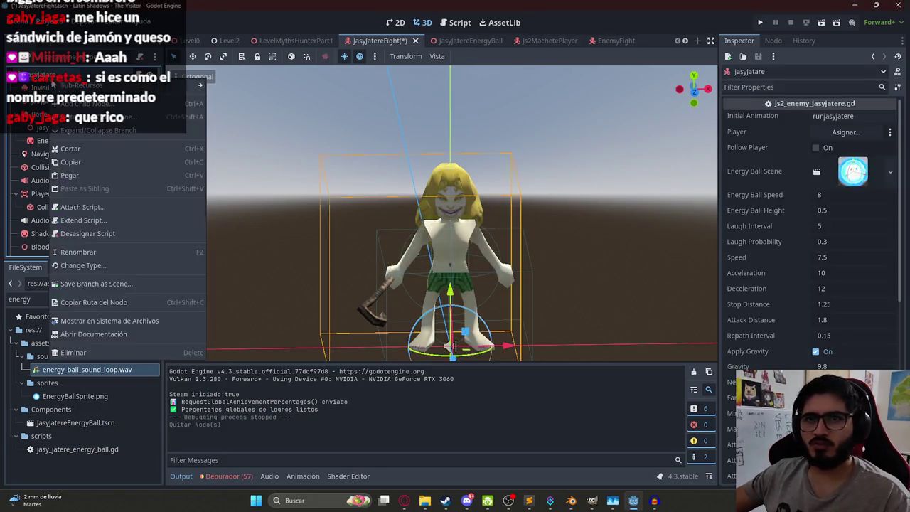
click(76, 103)
text(audio)
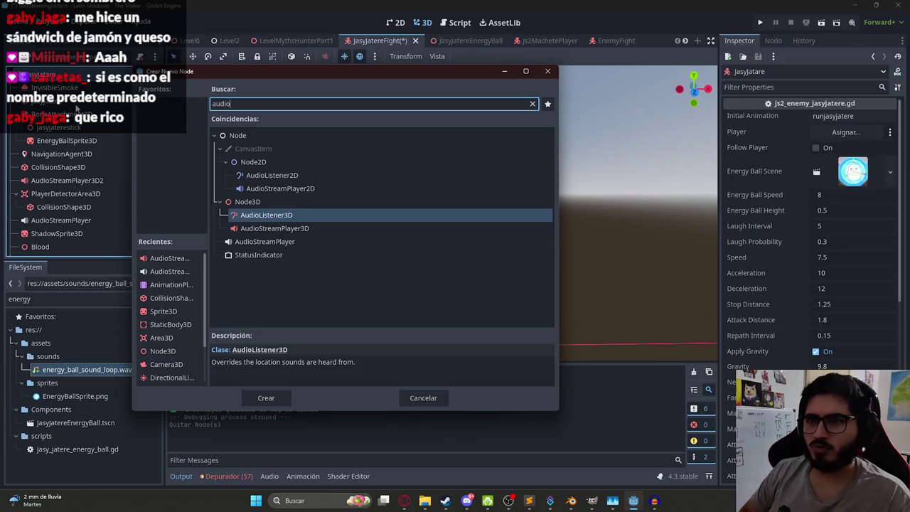
key(Down)
key(Down)
key(Down)
key(Up)
key(Return)
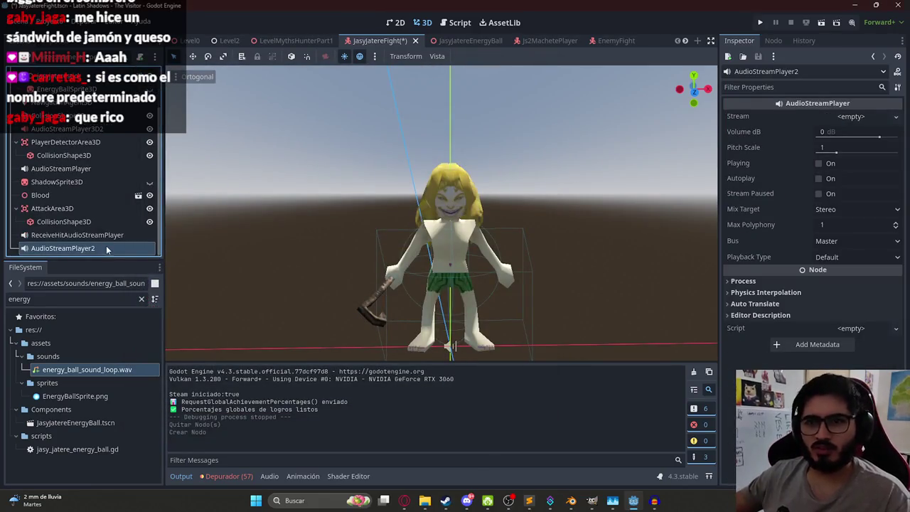
key(ctrl+a)
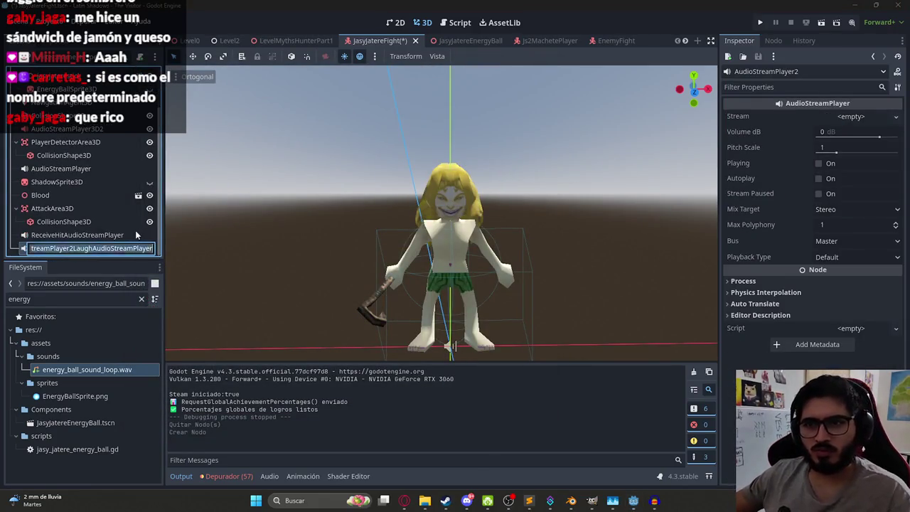
scroll(138, 104, up, 2)
- Rename the node LaughAudioStreamPlayer, point laugh_audio to $LaughAudioStreamPlayer, and save the script
click(139, 74)
click(530, 164)
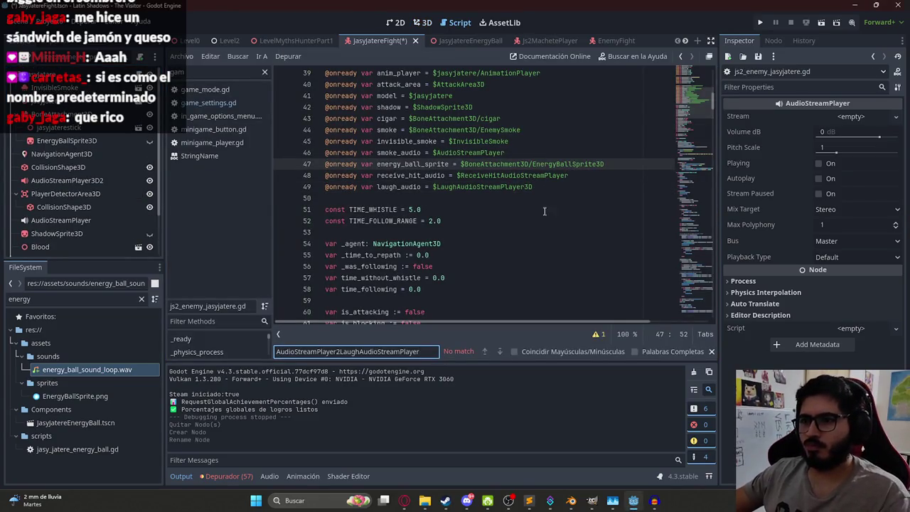
scroll(121, 213, down, 2)
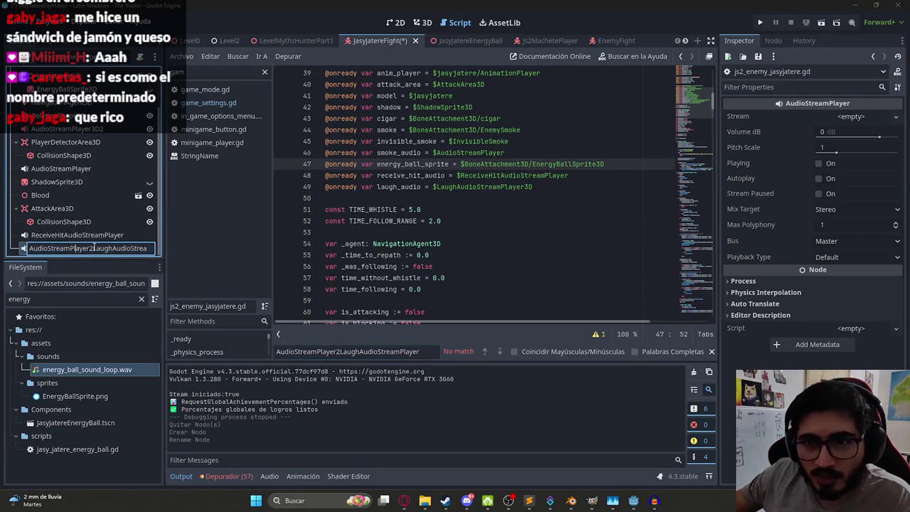
key(Return)
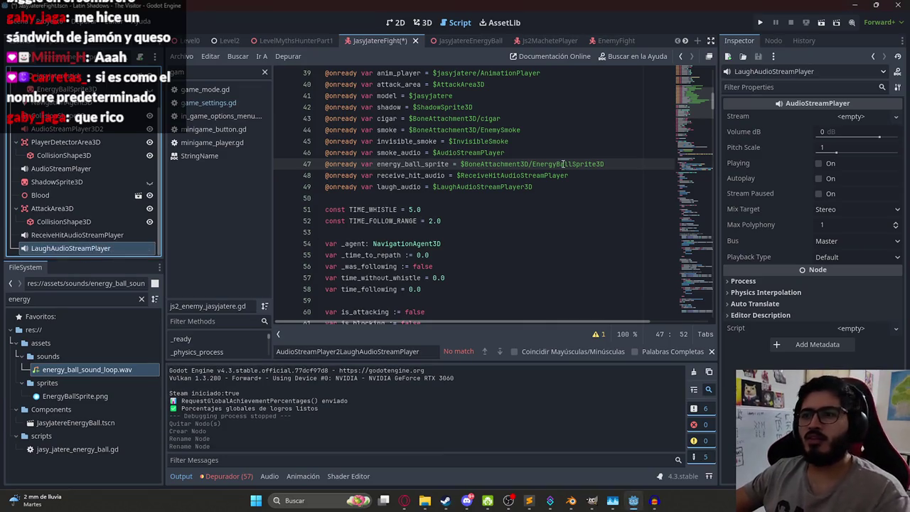
click(555, 180)
click(509, 186)
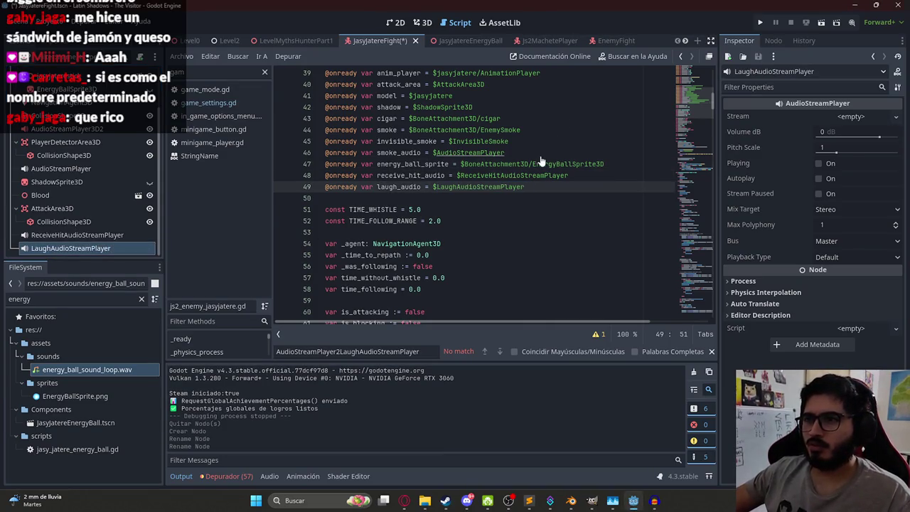
key(ctrl+s)
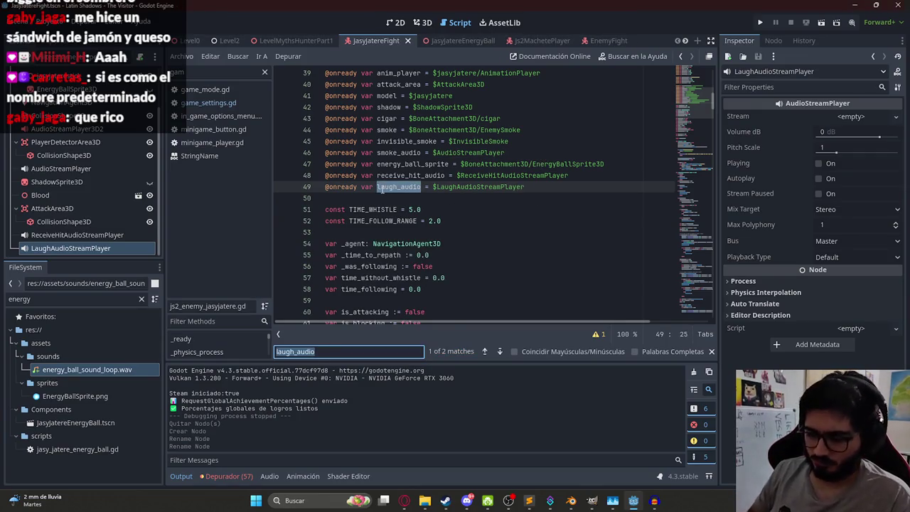
text(.pl)
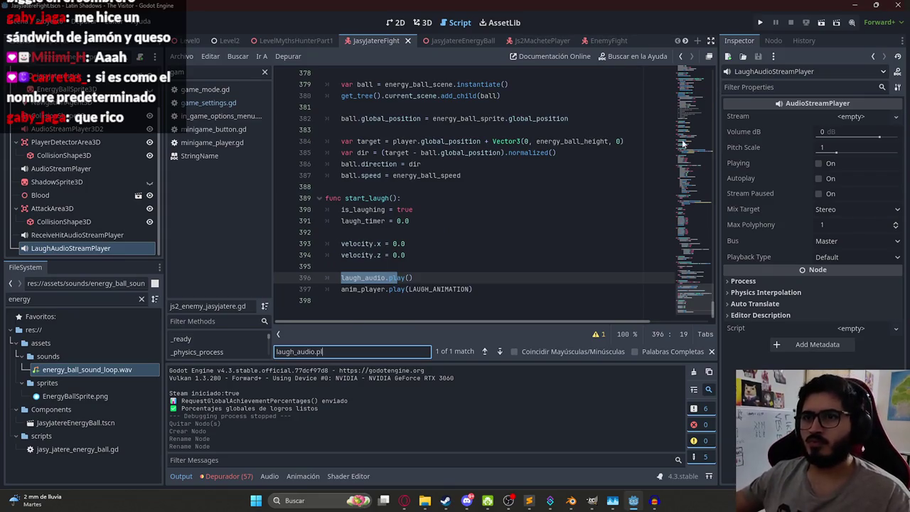
drag(700, 288, 680, 4)
right_click(375, 44)
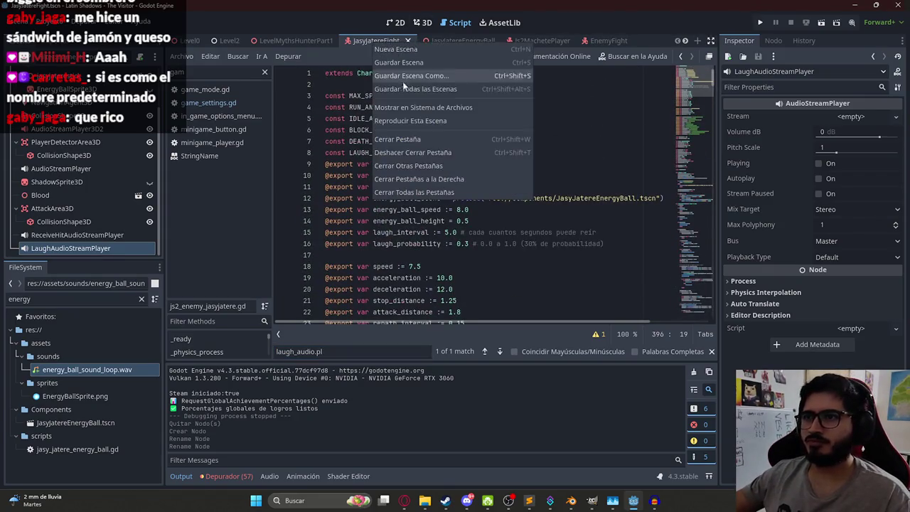
- Run the LevelMythsHunterPart1 scene via Reproducir Esta Escena, playtest it, and stop with F8
click(283, 40)
click(284, 40)
right_click(285, 41)
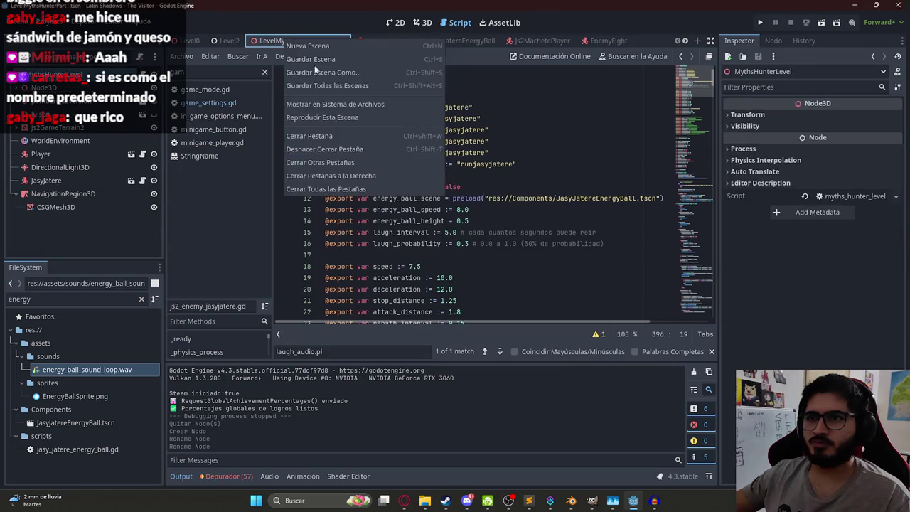
click(332, 118)
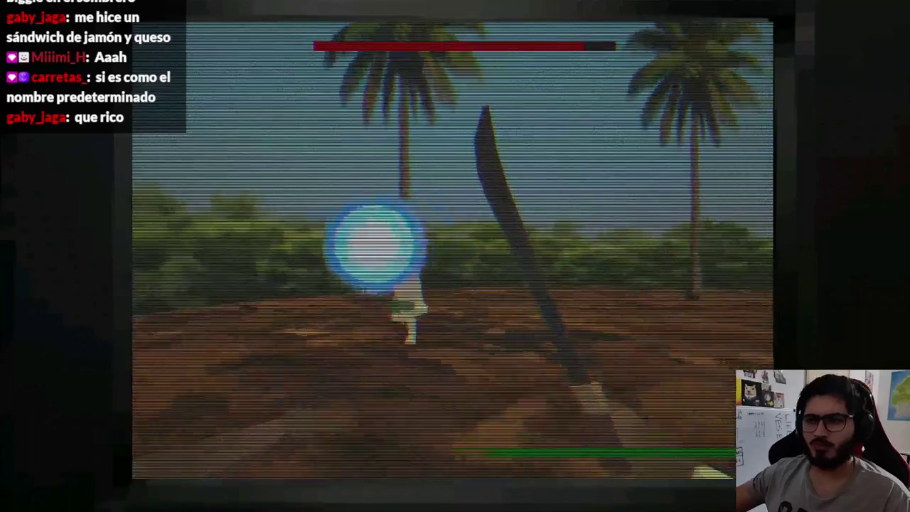
key(F8)
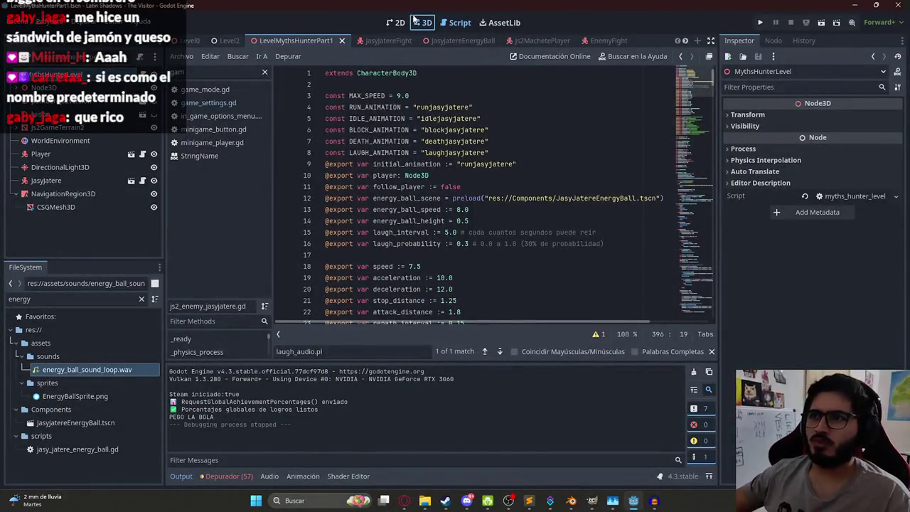
- Set jasy_jatere_laugh.wav as LaughAudioStreamPlayer's Stream in JasyJatereFight and save the scene
click(416, 22)
click(383, 40)
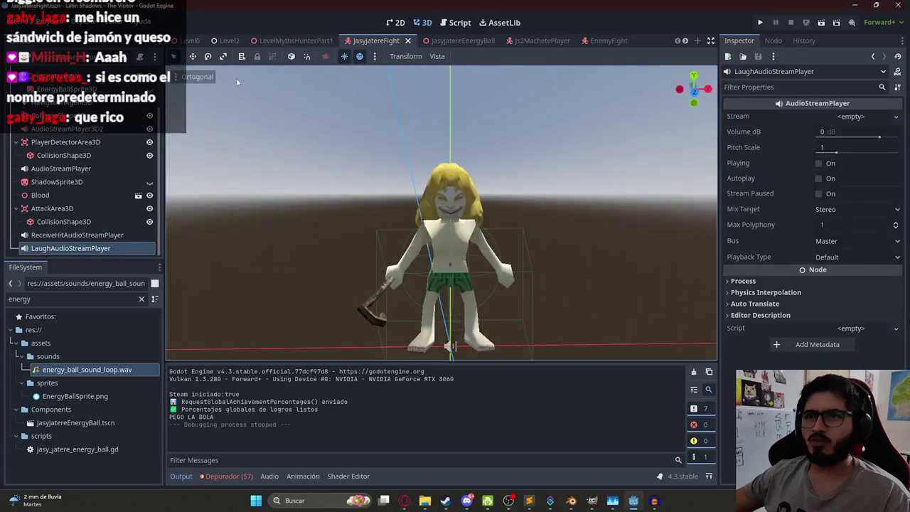
click(82, 235)
click(83, 247)
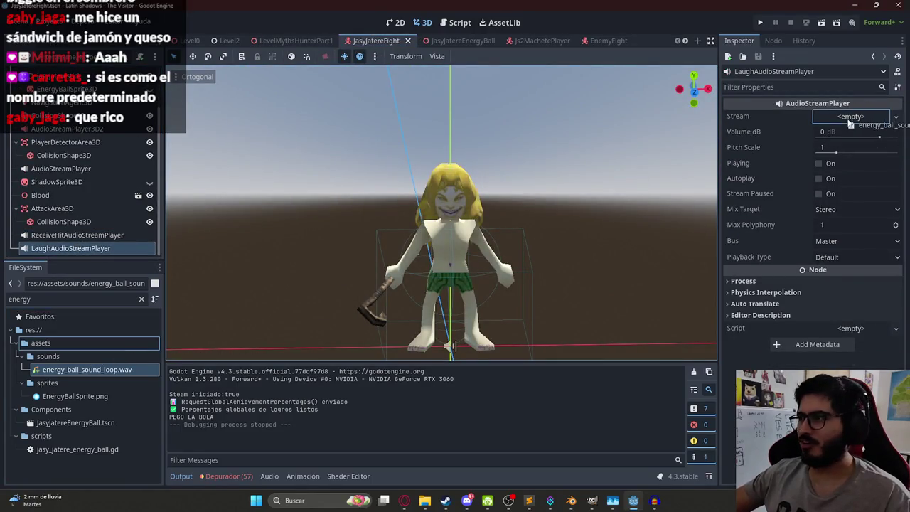
drag(50, 313, 49, 298)
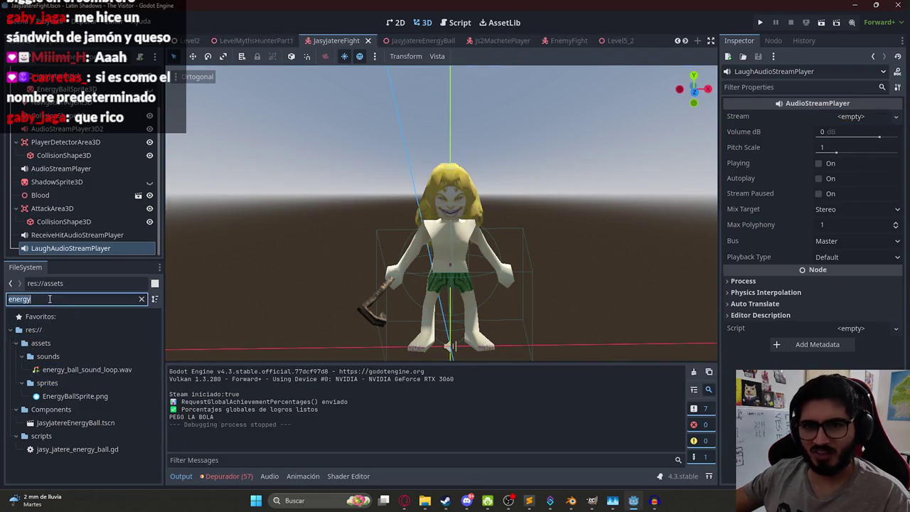
key(BackSpace)
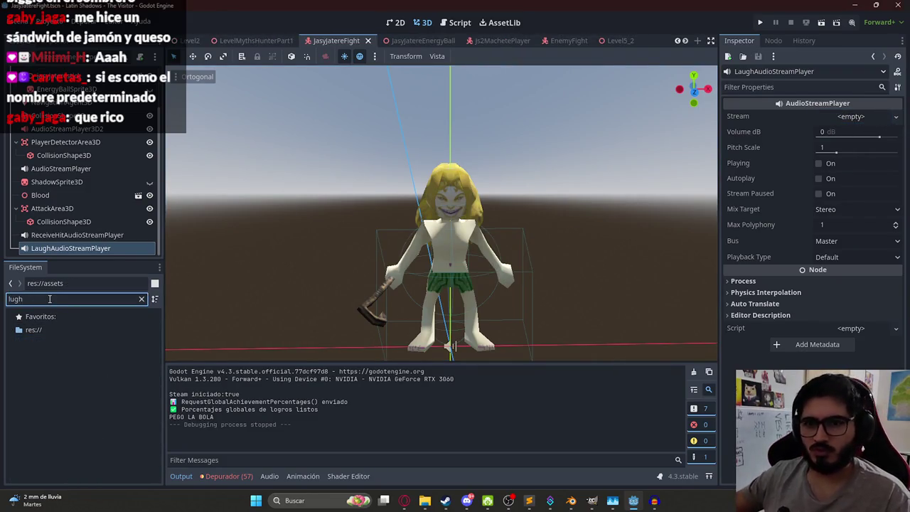
text(ug)
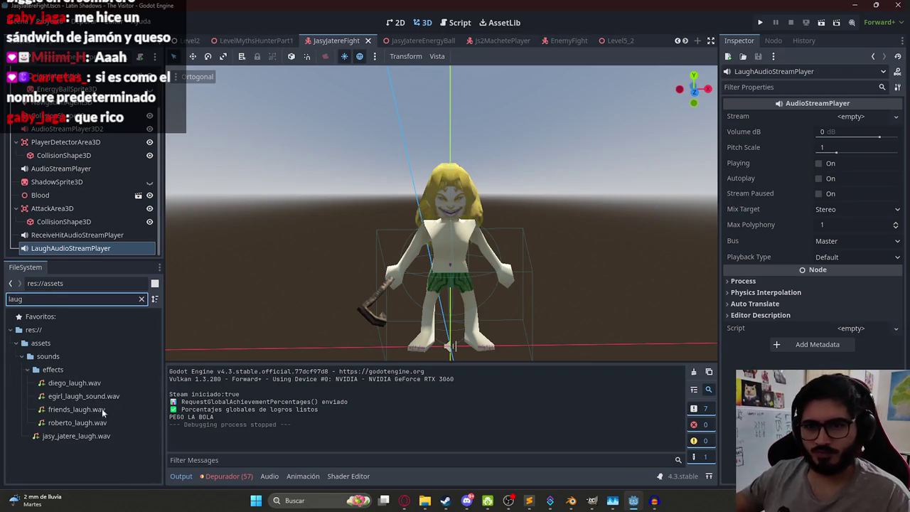
drag(86, 435, 844, 135)
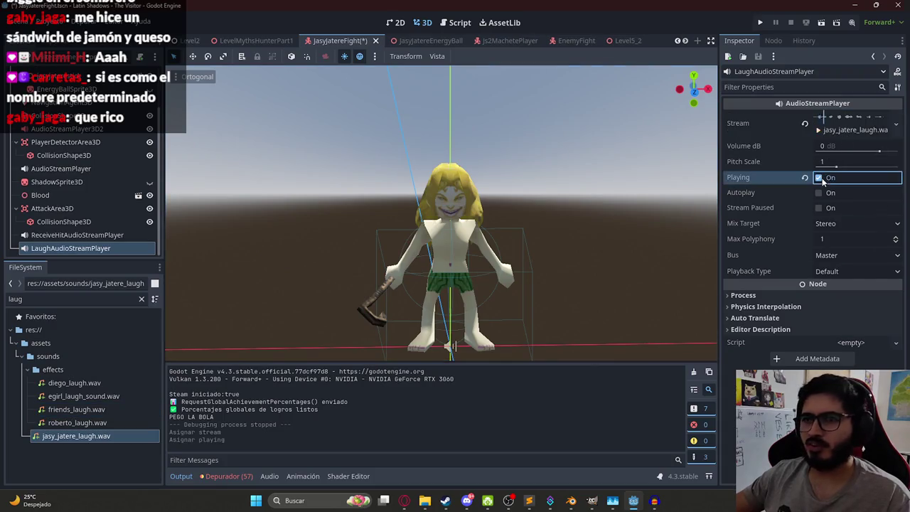
key(ctrl+s)
- Launch the LevelMythsHunterPart1 scene with Reproducir Esta Escena
click(252, 41)
right_click(262, 41)
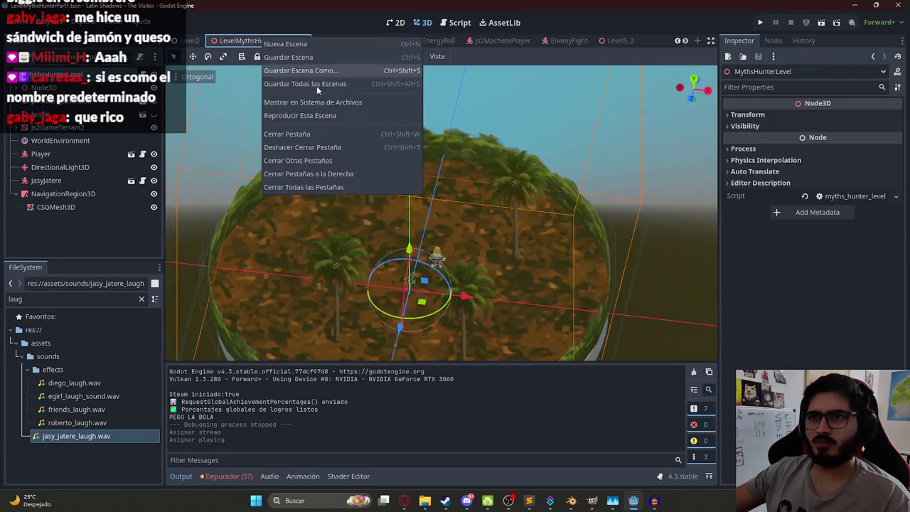
click(314, 116)
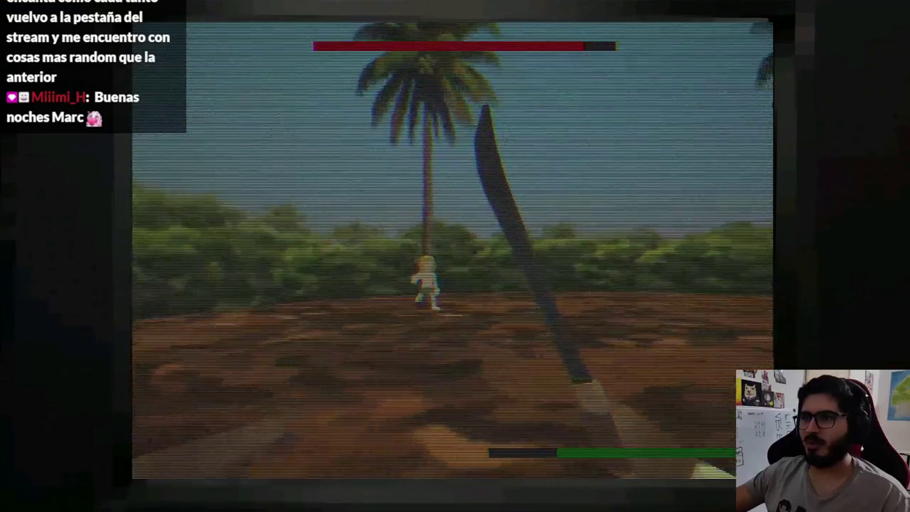
- Stop the laughing-enemy playtest with F8
key(F8)
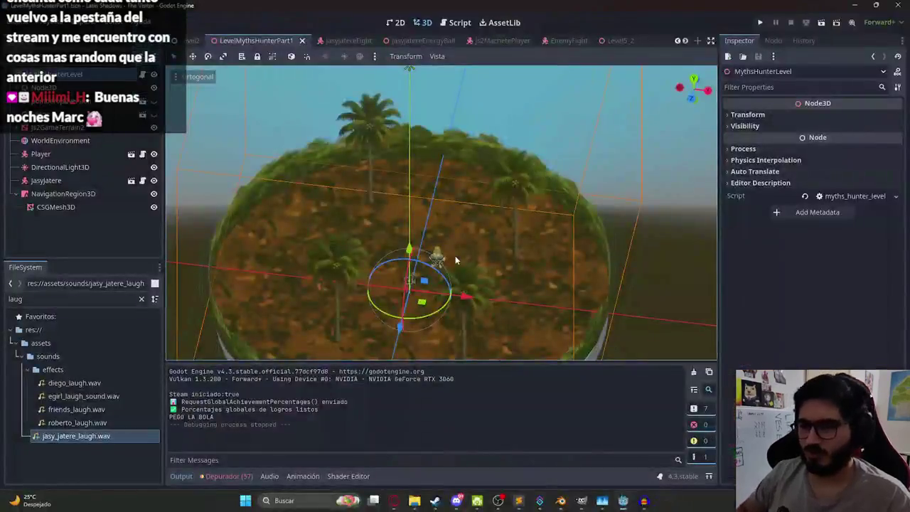
- Delete four palm-tree StaticBody3D collision bodies, then relaunch the level with Reproducir Esta Escena
click(367, 138)
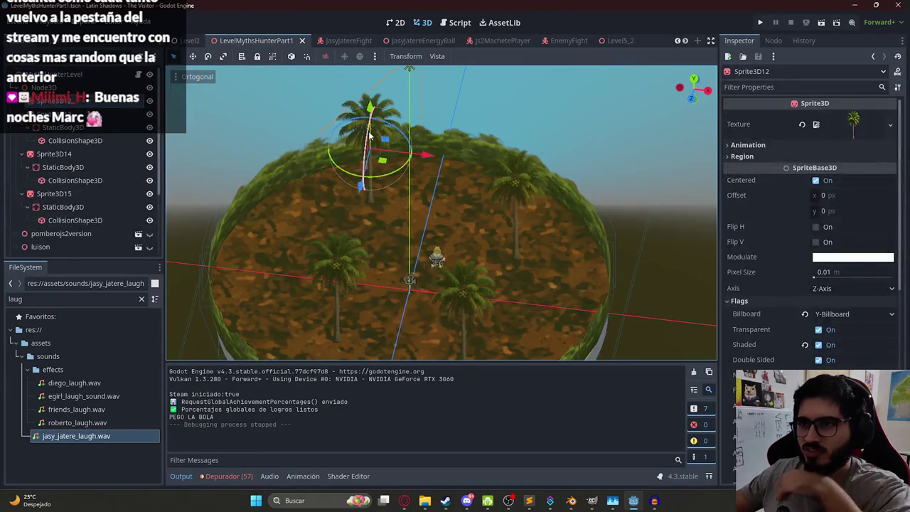
scroll(26, 105, up, 2)
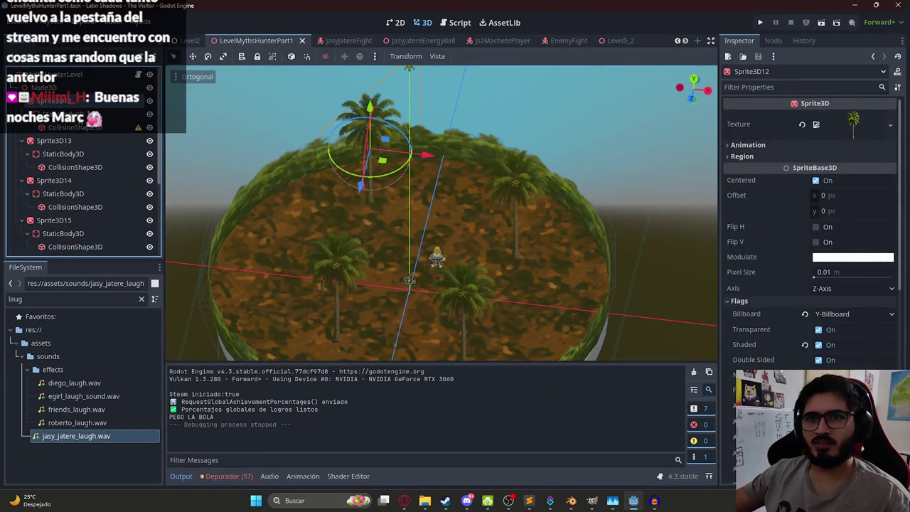
click(63, 113)
ctrl+click(79, 152)
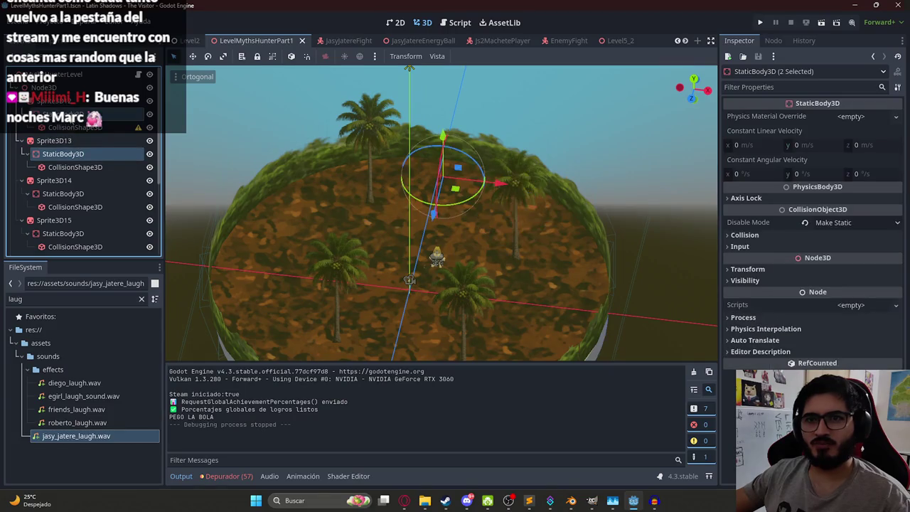
scroll(55, 196, down, 2)
ctrl+click(57, 171)
ctrl+click(54, 210)
key(Delete)
key(Return)
right_click(248, 39)
click(284, 117)
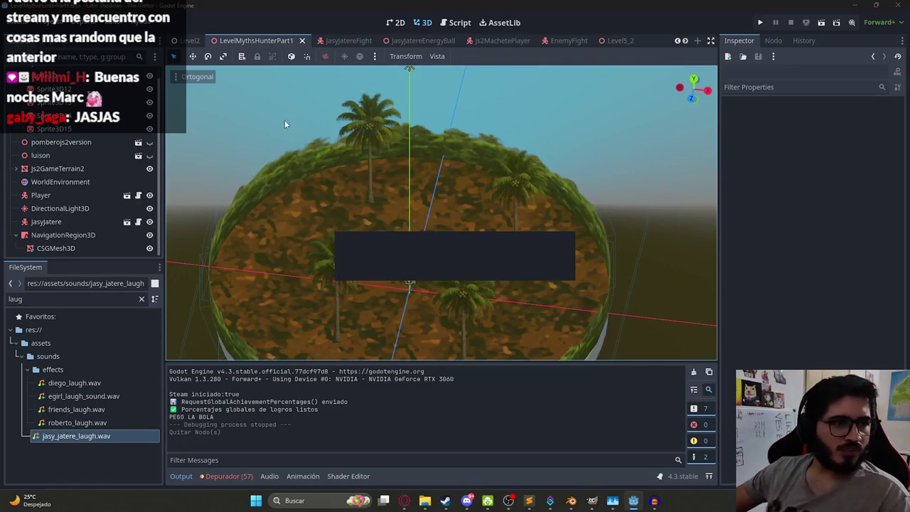